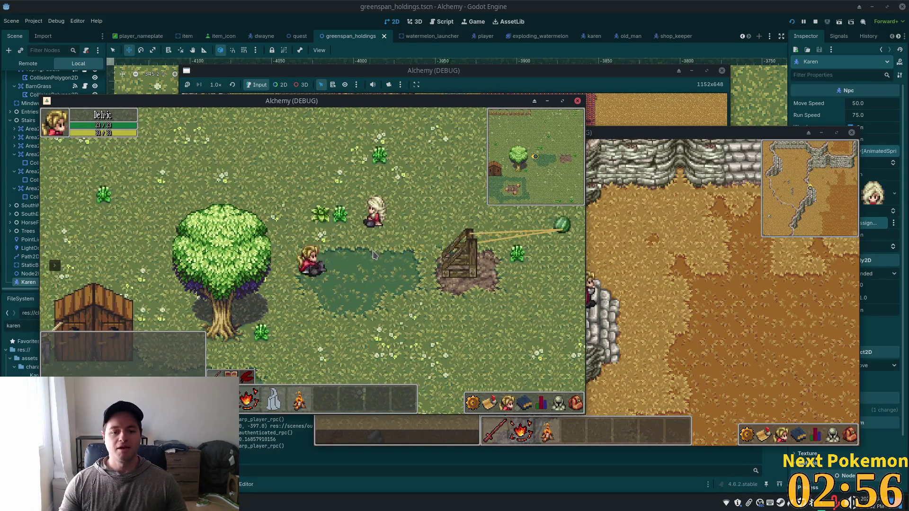
Walk back to the catapult and pull its band leftward a few times.
{"action": "key", "text": "e"}
{"action": "key", "text": "d"}
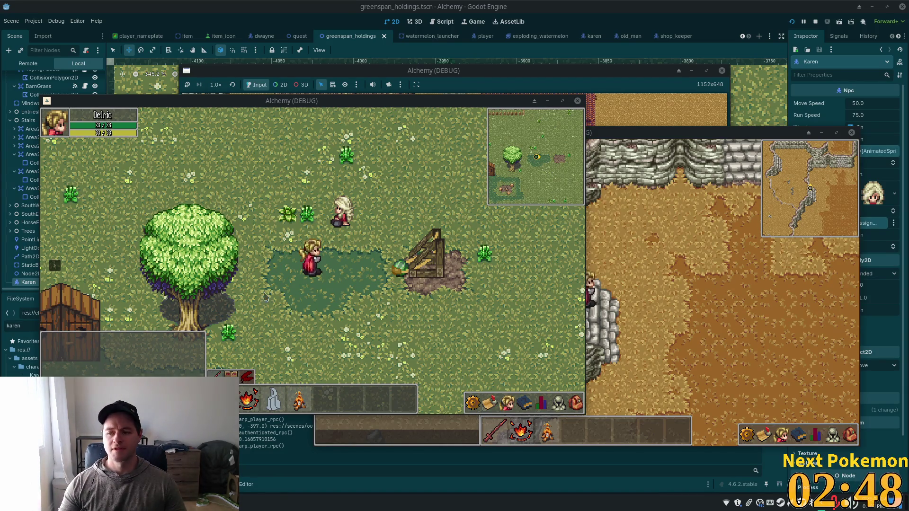
{"action": "key", "text": "d"}
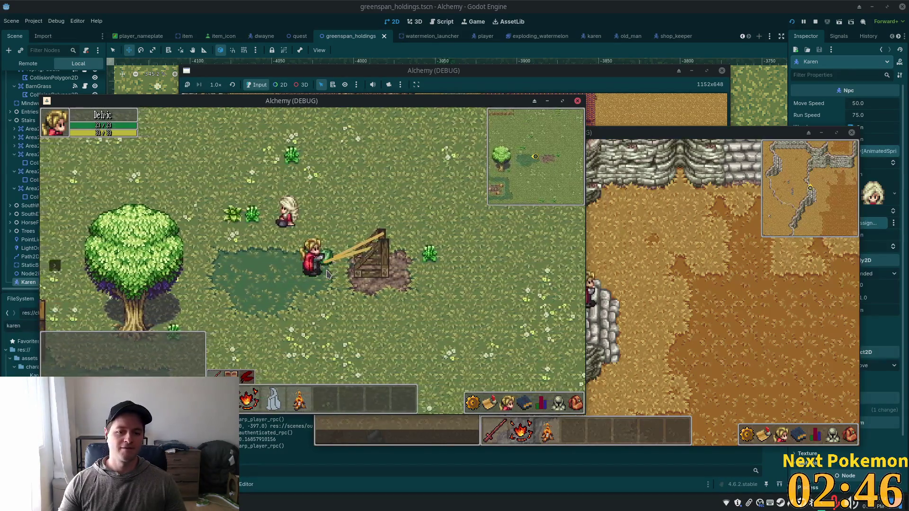
{"action": "key", "text": "a"}
{"action": "key", "text": "a"}
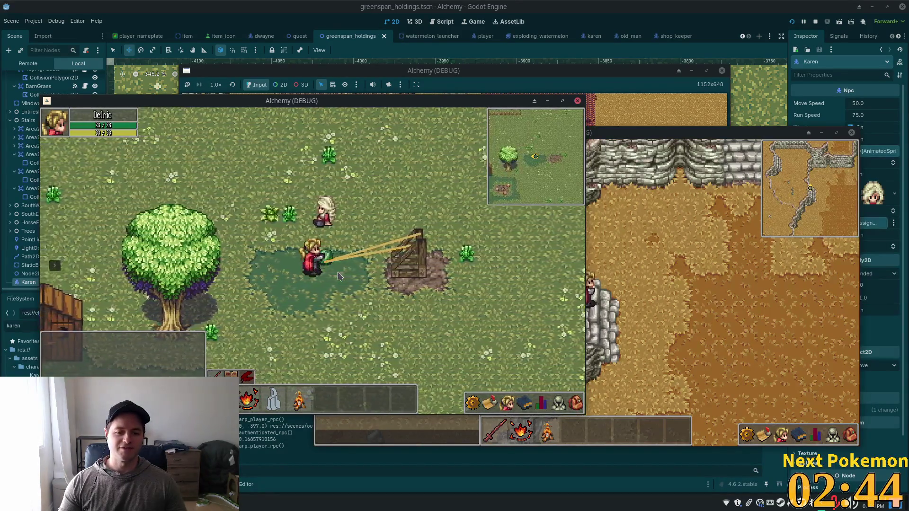
{"action": "key", "text": "a"}
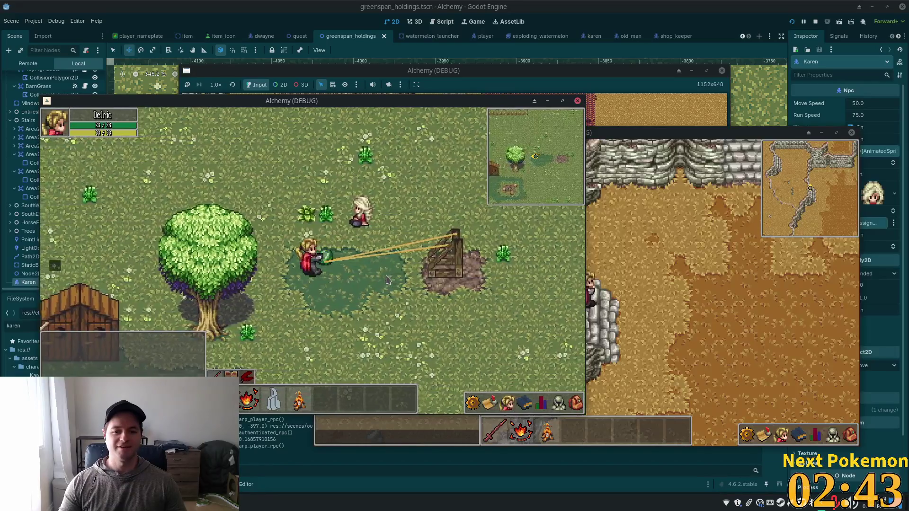
{"action": "key", "text": "a"}
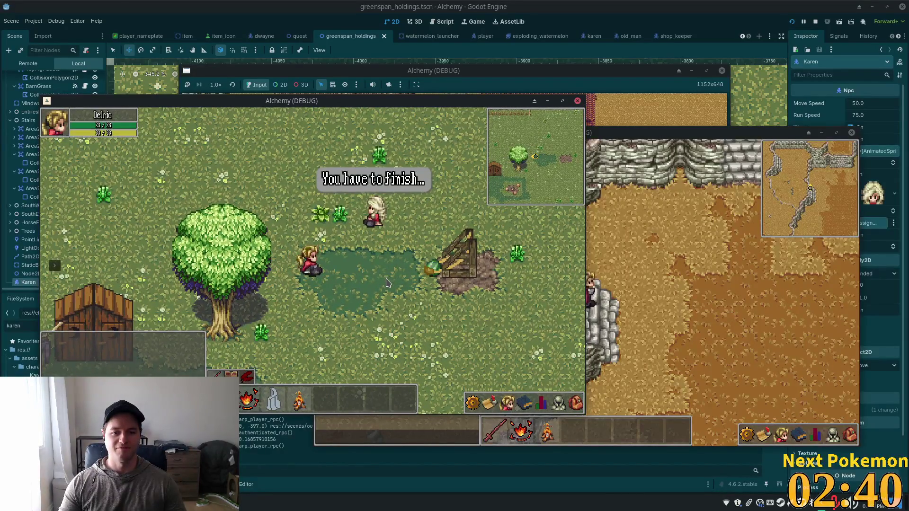
{"action": "key", "text": "d"}
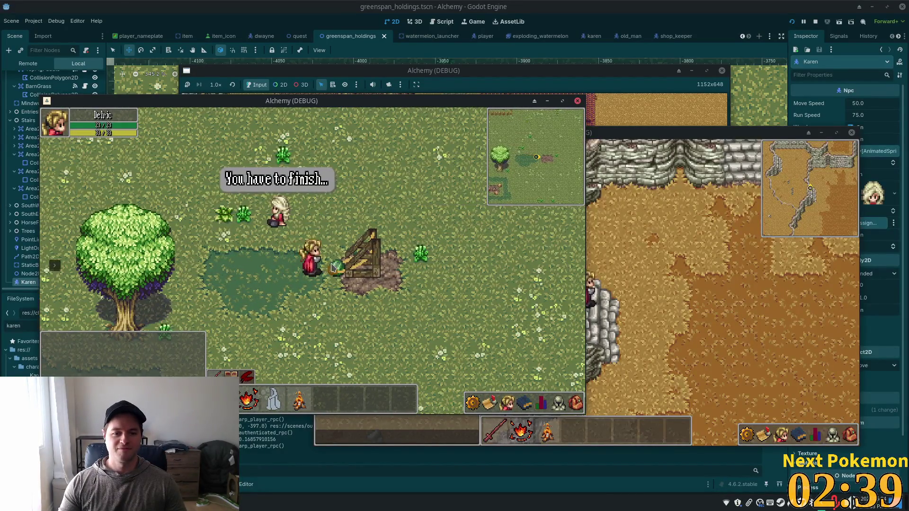
{"action": "key", "text": "a"}
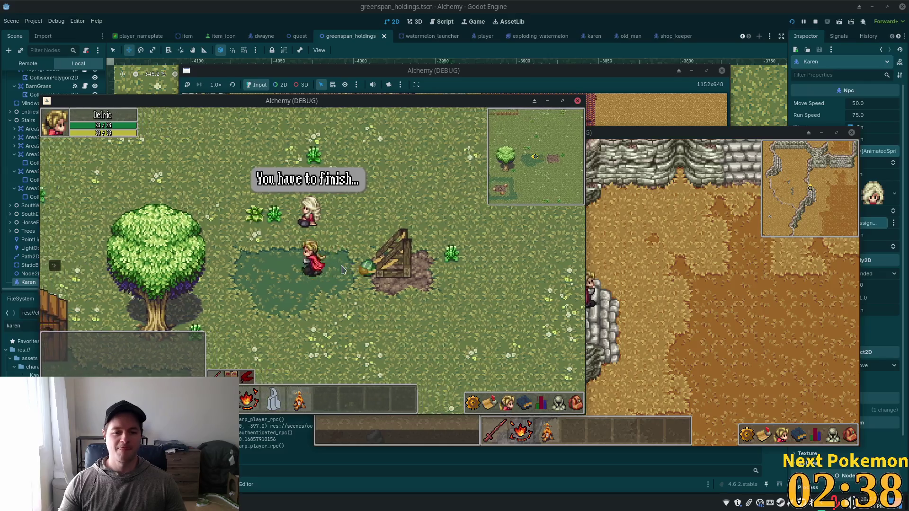
{"action": "key", "text": "a"}
Stretch the catapult band to full and launch the watermelon.
{"action": "key", "text": "d"}
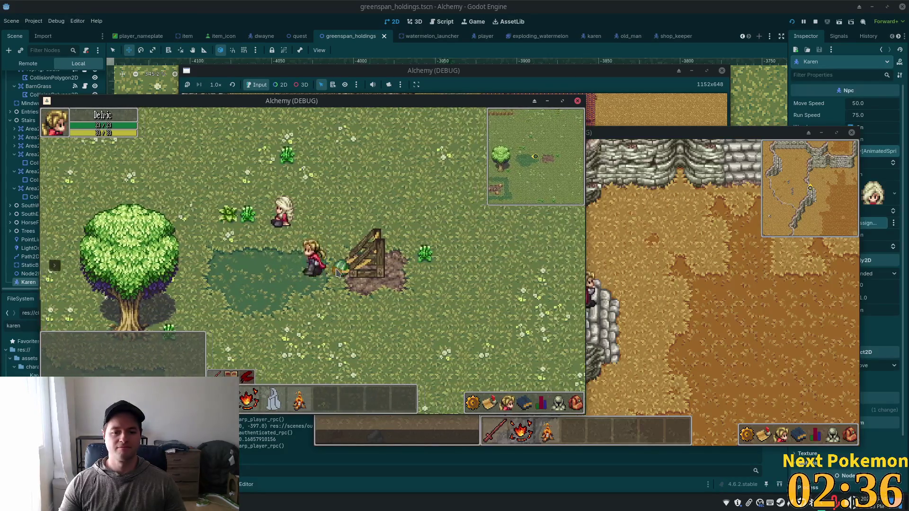
{"action": "key", "text": "d"}
{"action": "key", "text": "a"}
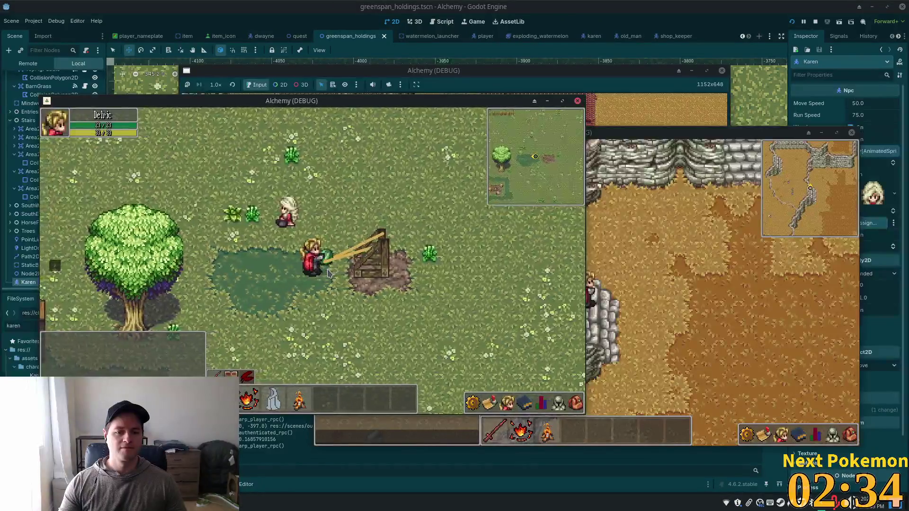
{"action": "key", "text": "a"}
{"action": "key", "text": "a"}
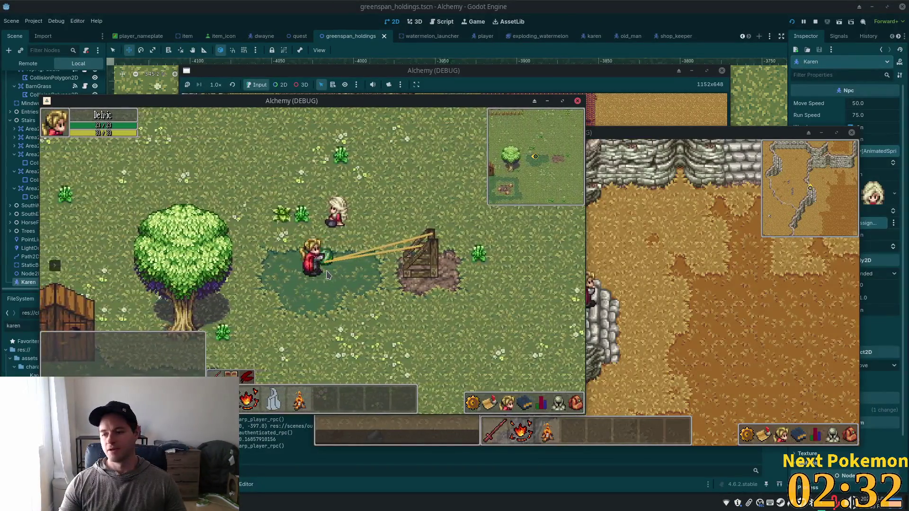
{"action": "key", "text": "a"}
{"action": "left_click", "coordinate": [325, 279]}
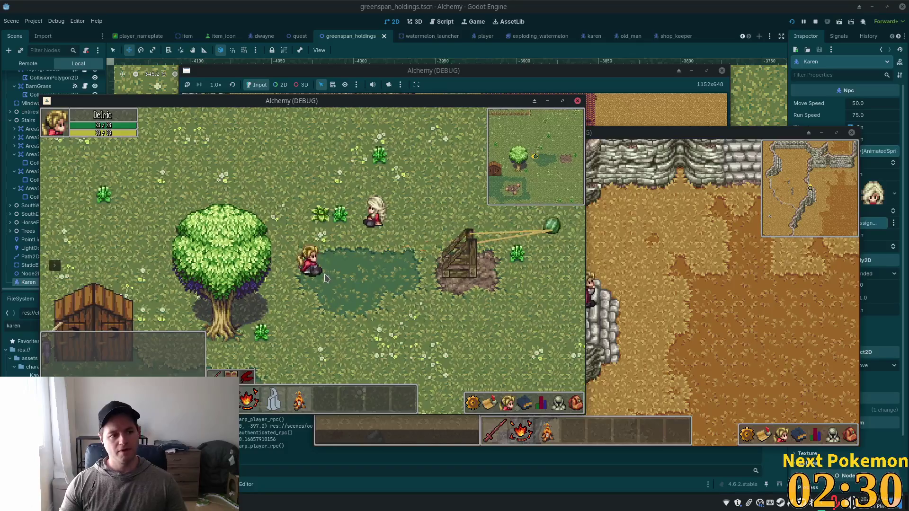
Hook the player onto the catapult band again and stretch it left.
{"action": "key", "text": "d"}
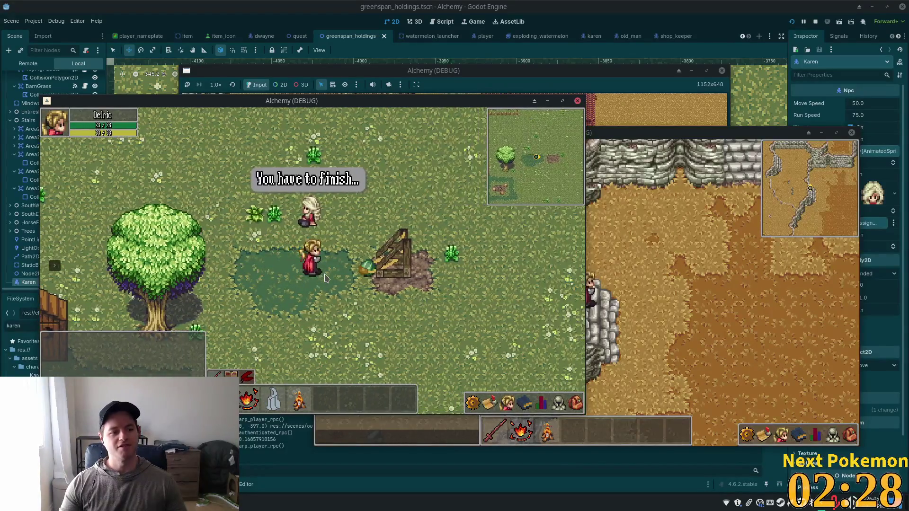
{"action": "key", "text": "d"}
{"action": "key", "text": "d"}
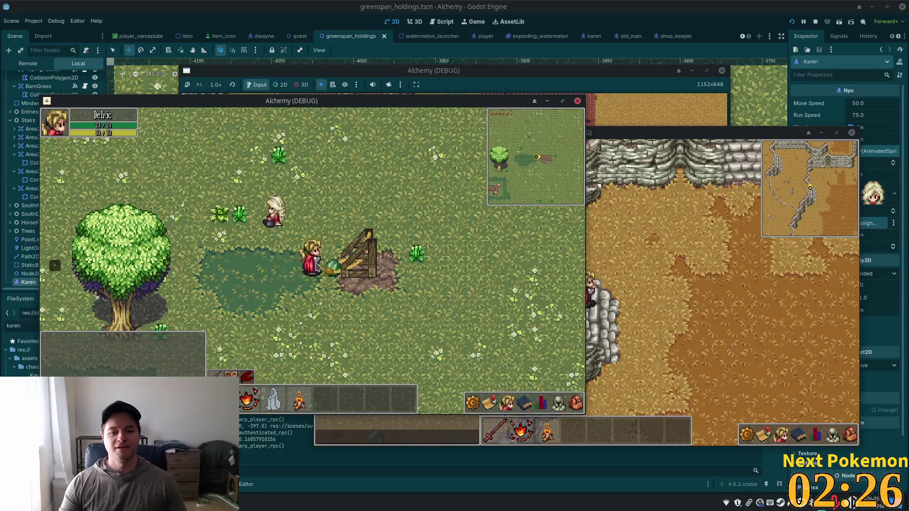
{"action": "left_click", "coordinate": [332, 268]}
{"action": "key", "text": "a"}
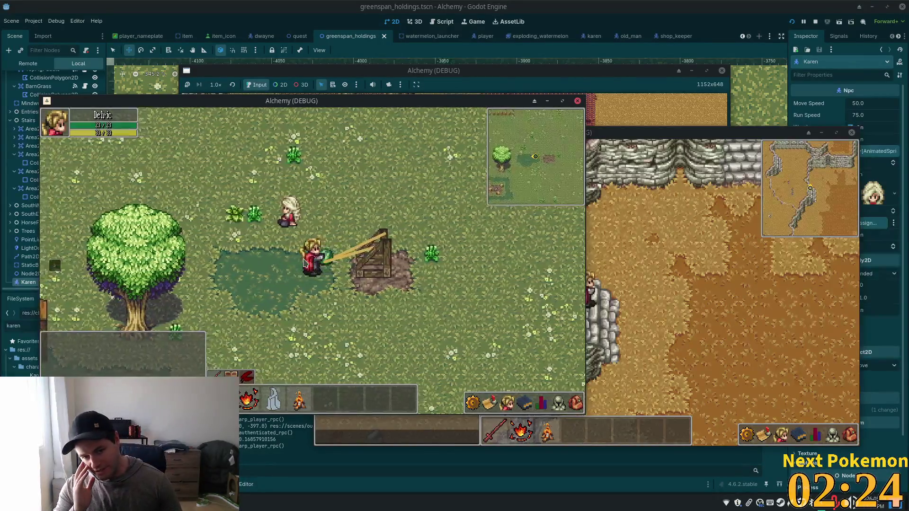
{"action": "key", "text": "a"}
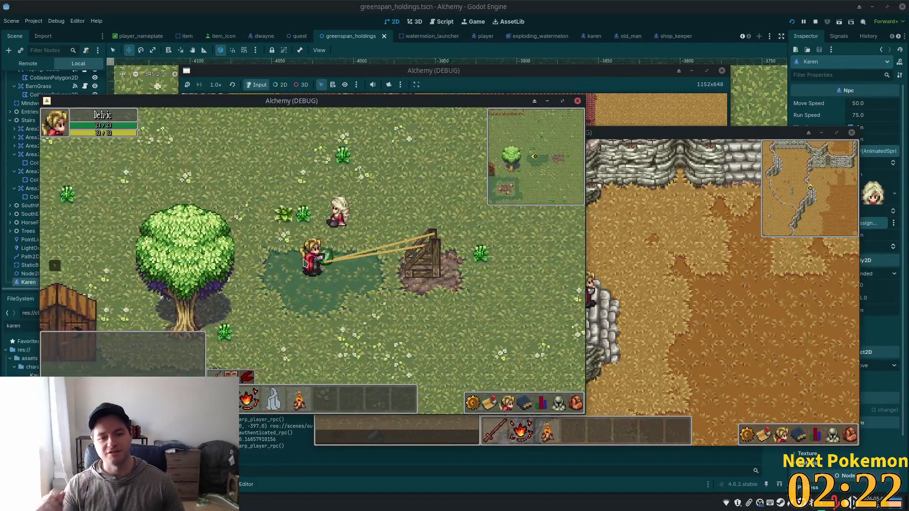
{"action": "key", "text": "a"}
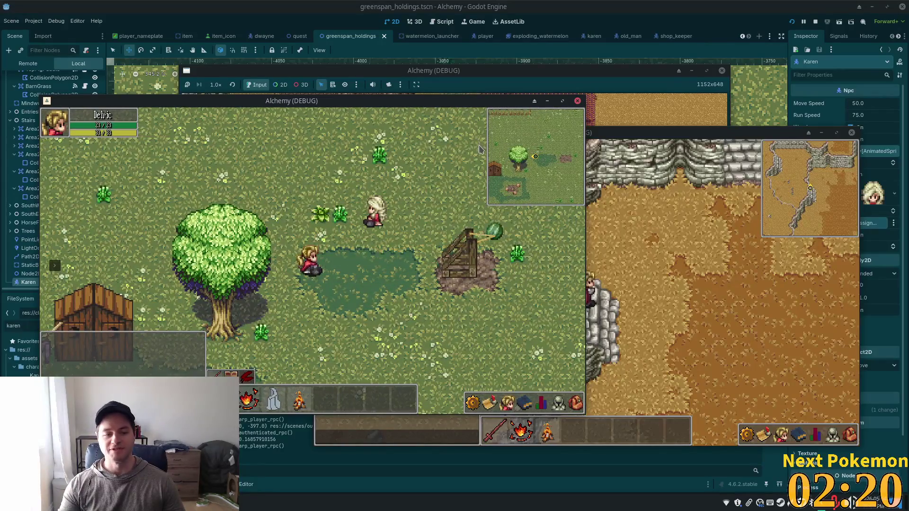
Return to the catapult and pull the band back once more.
{"action": "key", "text": "d"}
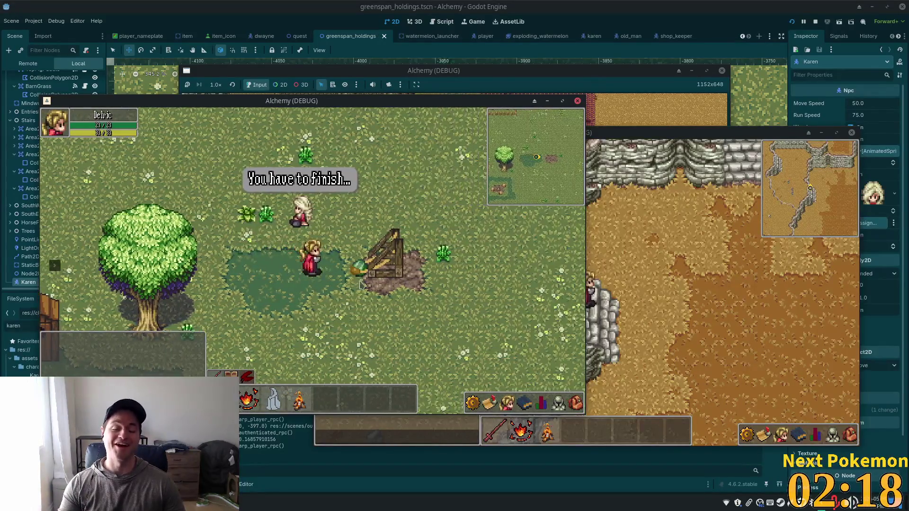
{"action": "key", "text": "d"}
{"action": "key", "text": "d"}
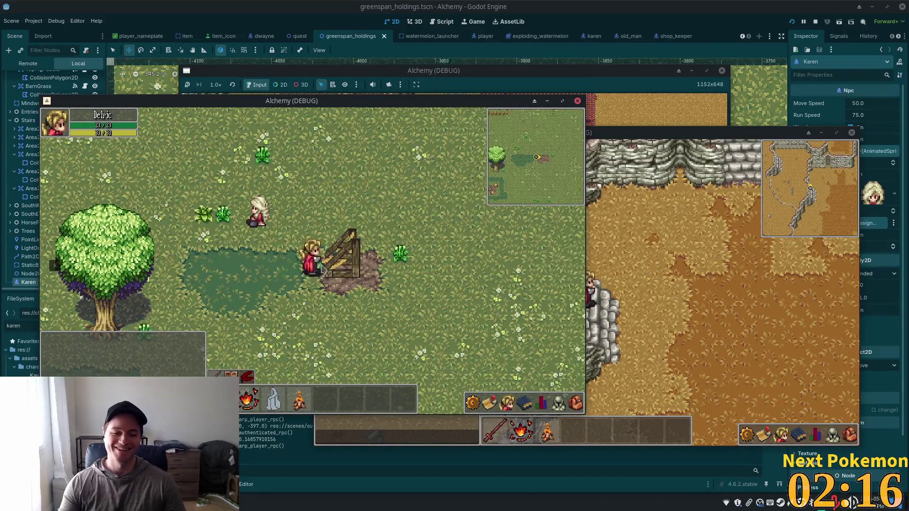
{"action": "key", "text": "a"}
{"action": "key", "text": "a"}
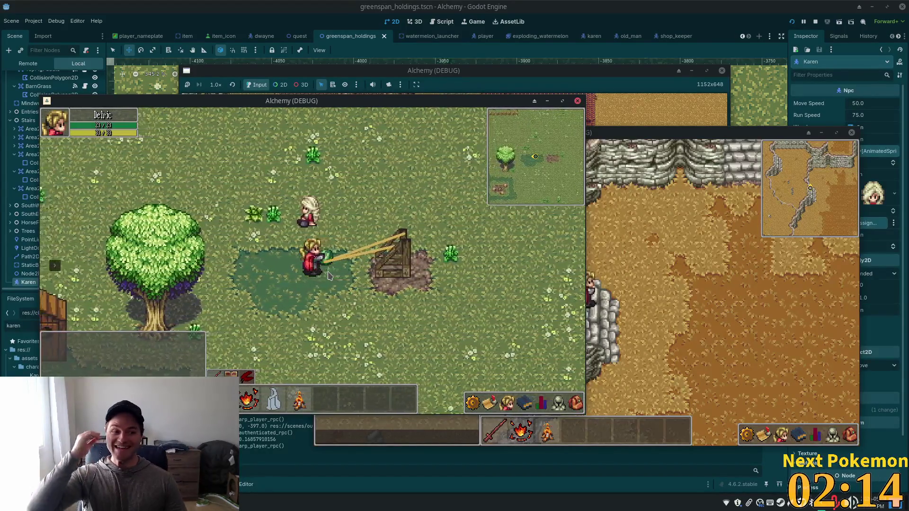
{"action": "key", "text": "a"}
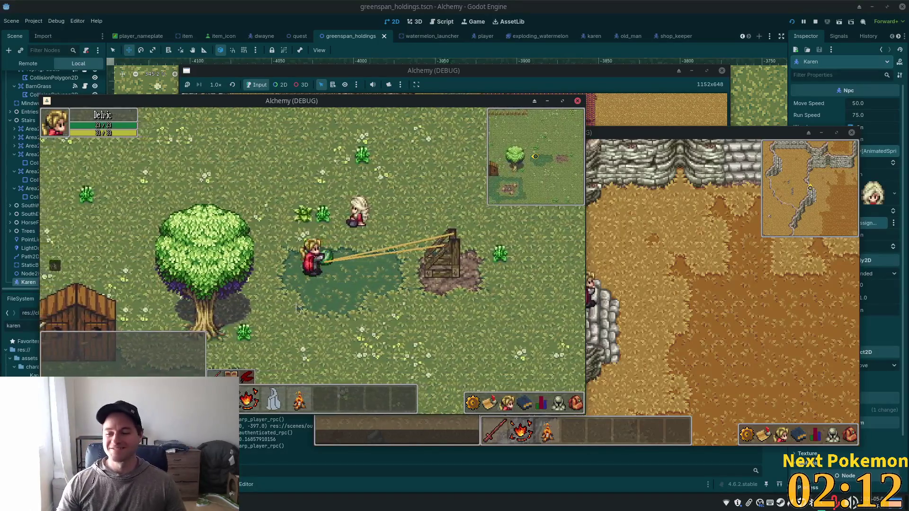
Walk up toward the tomato field, left past the crops and down toward the red barn.
{"action": "key", "text": "a"}
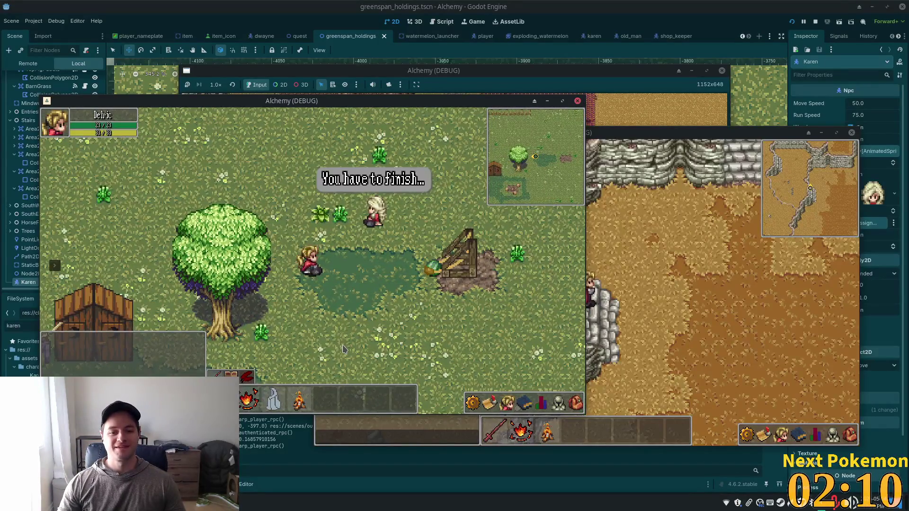
{"action": "key", "text": "d"}
{"action": "key", "text": "w"}
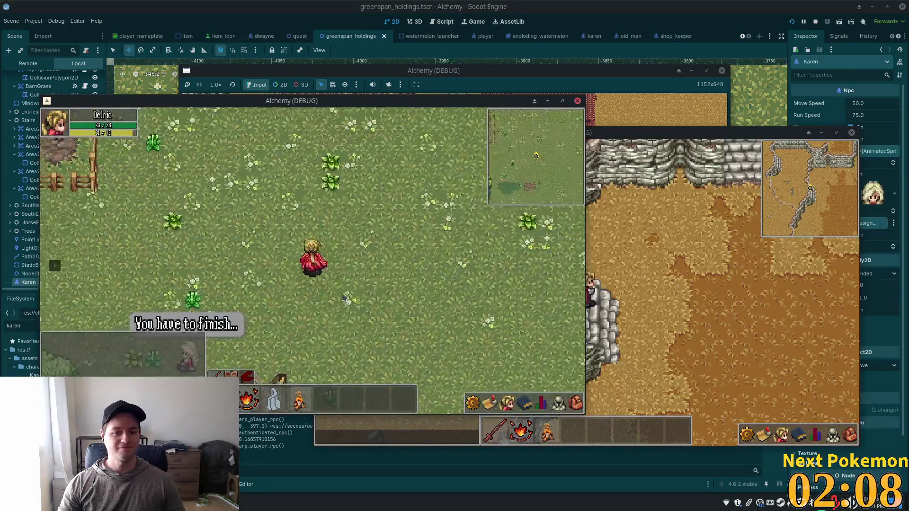
{"action": "key", "text": "a"}
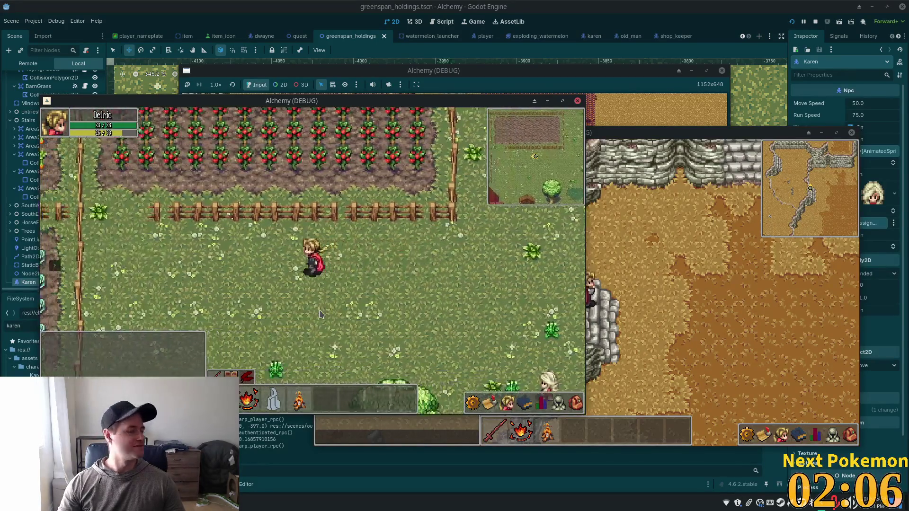
{"action": "key", "text": "s"}
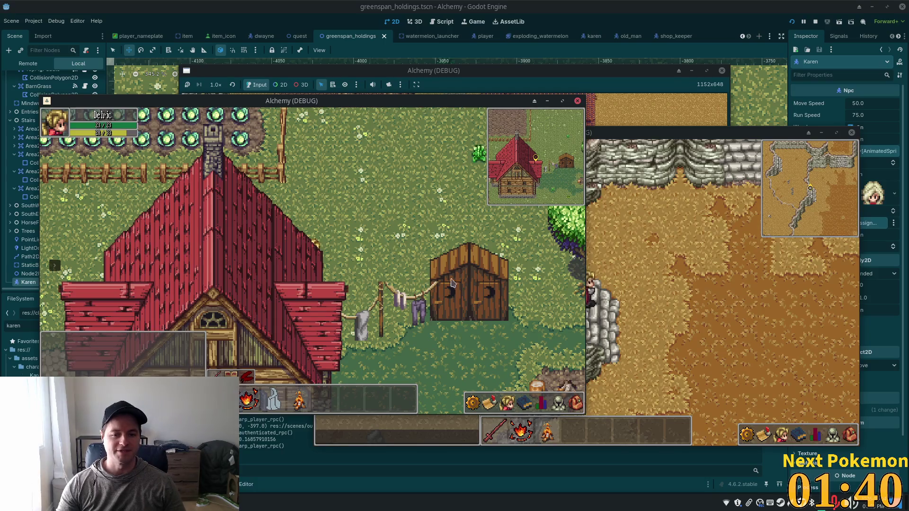
Walk from the barn past the tree, hook the catapult band and stretch until the melon fires.
{"action": "key", "text": "d"}
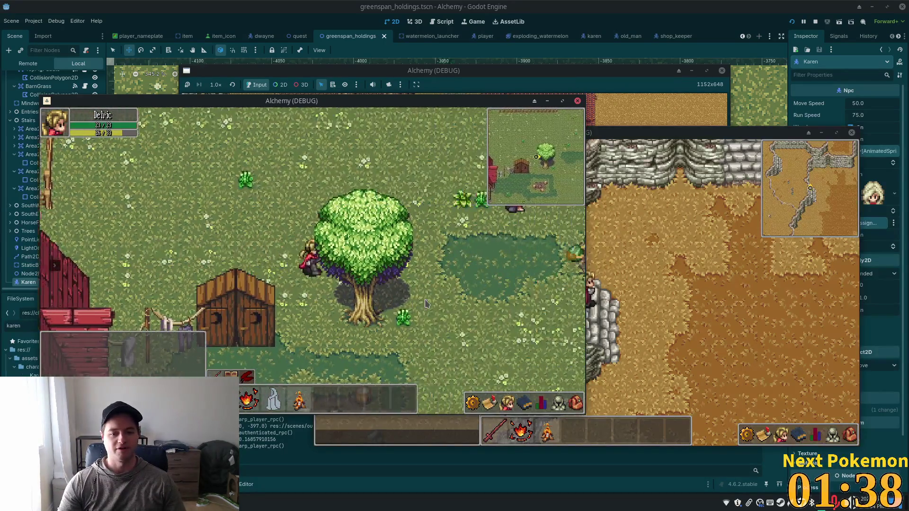
{"action": "key", "text": "s"}
{"action": "key", "text": "a"}
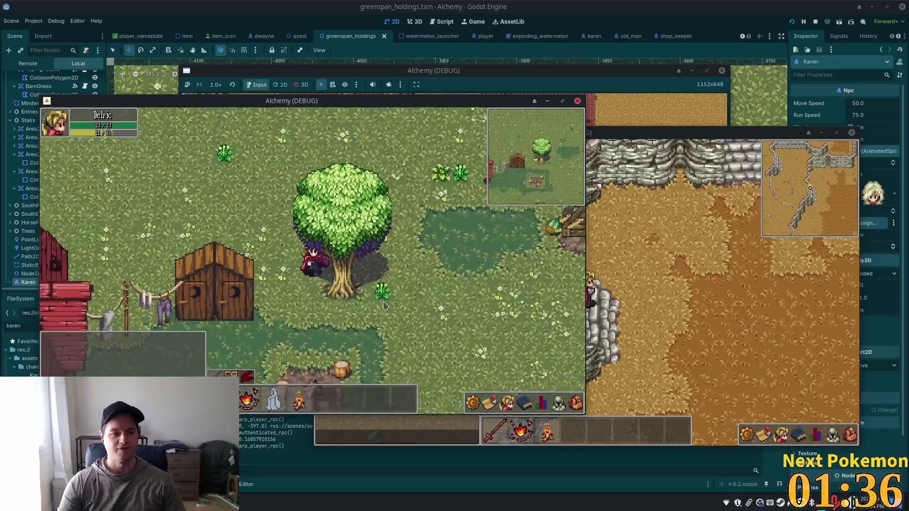
{"action": "key", "text": "w"}
{"action": "key", "text": "d"}
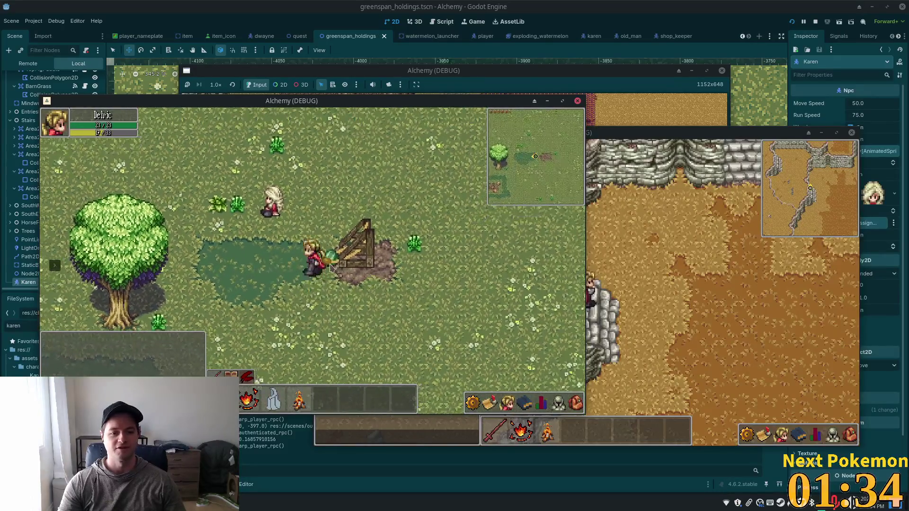
{"action": "left_click", "coordinate": [340, 268]}
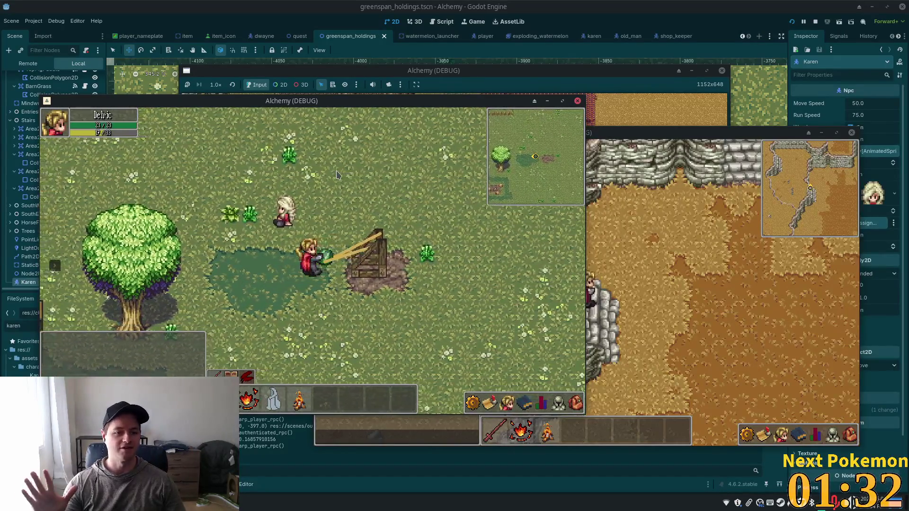
{"action": "key", "text": "a"}
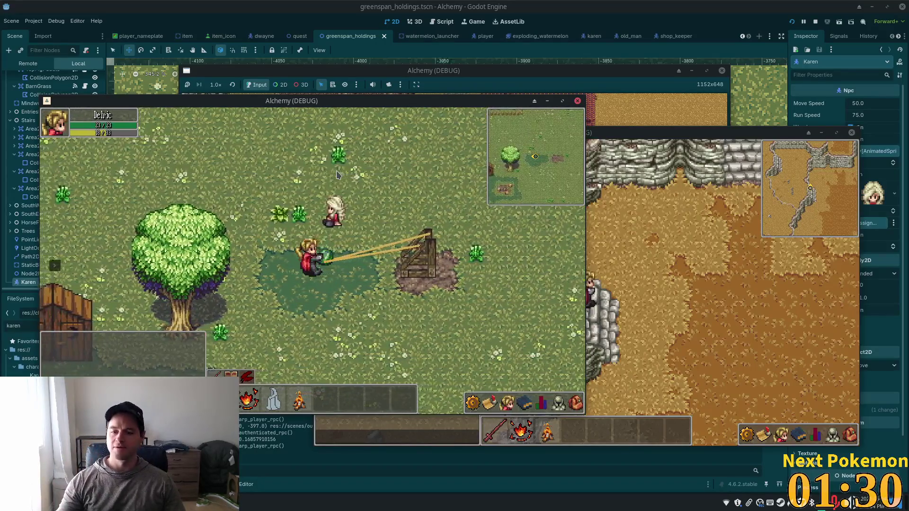
{"action": "key", "text": "a"}
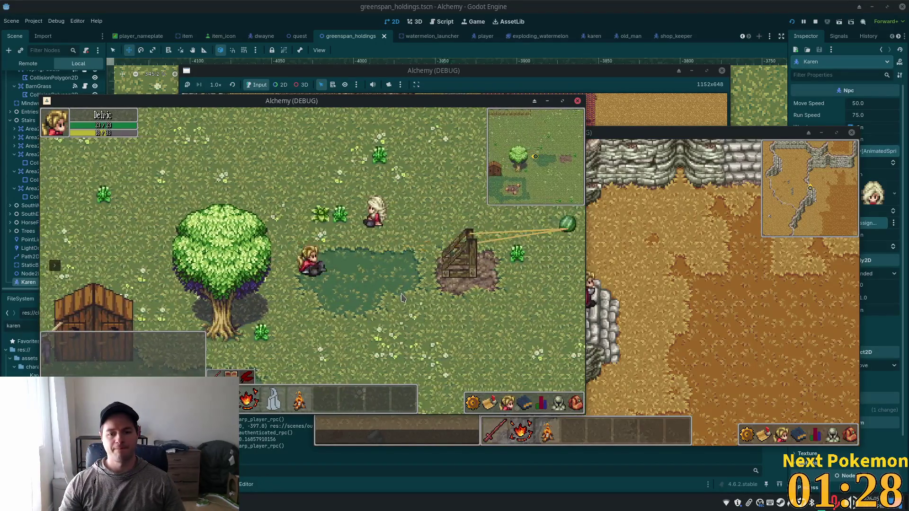
Pull the catapult band back again and release it to launch the melon.
{"action": "key", "text": "d"}
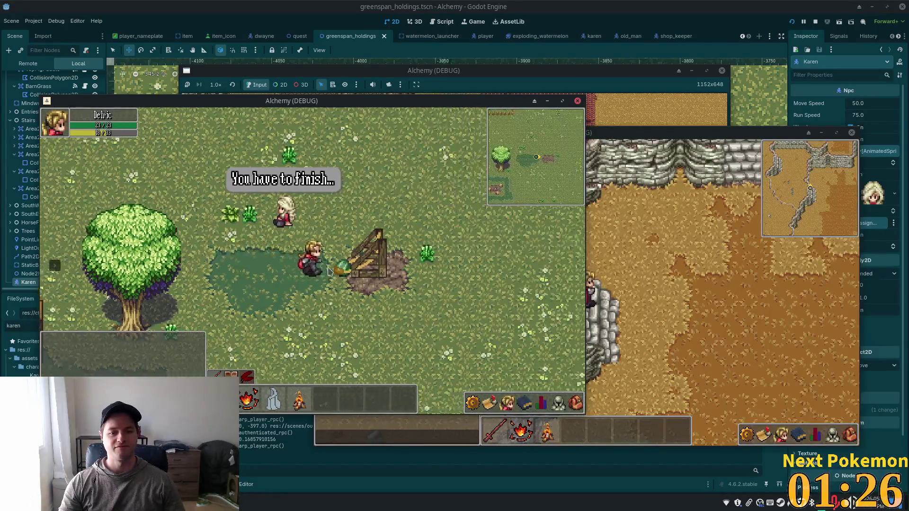
{"action": "key", "text": "a"}
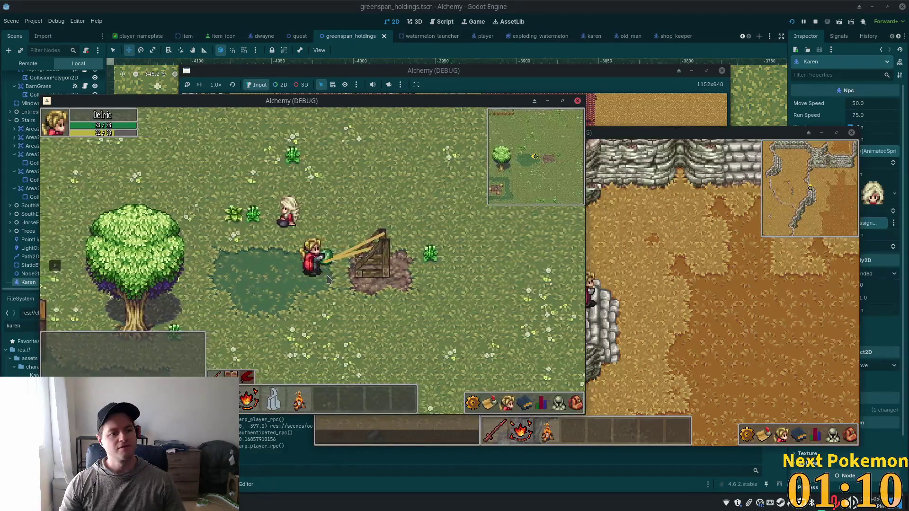
{"action": "key", "text": "a"}
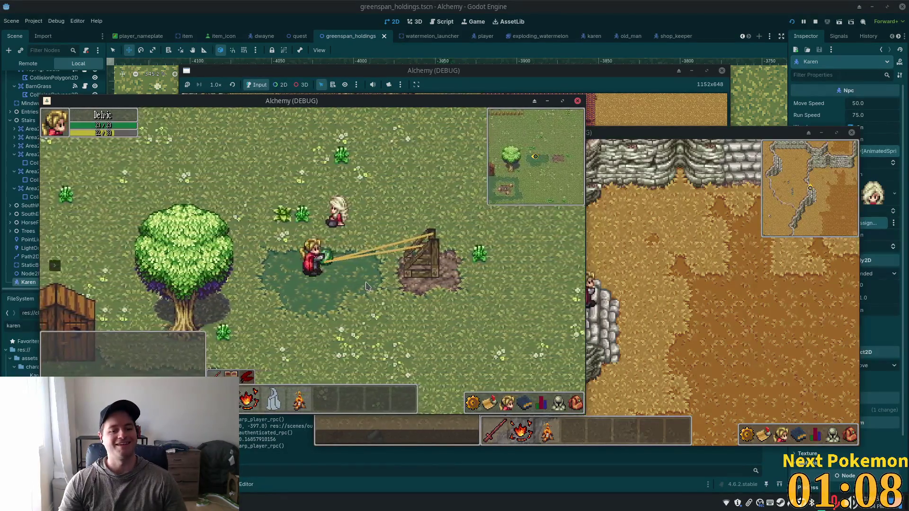
{"action": "key", "text": "a"}
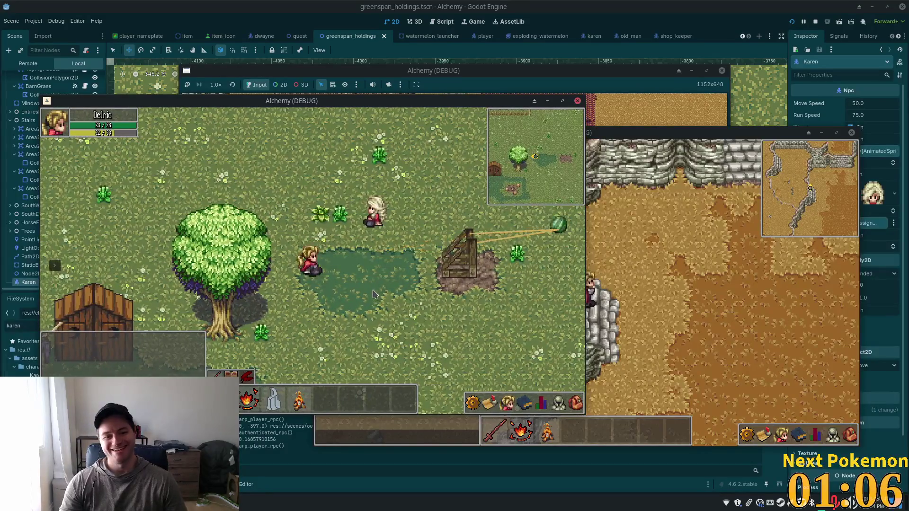
Walk back up to the catapult and back away left to stretch the band.
{"action": "key", "text": "d"}
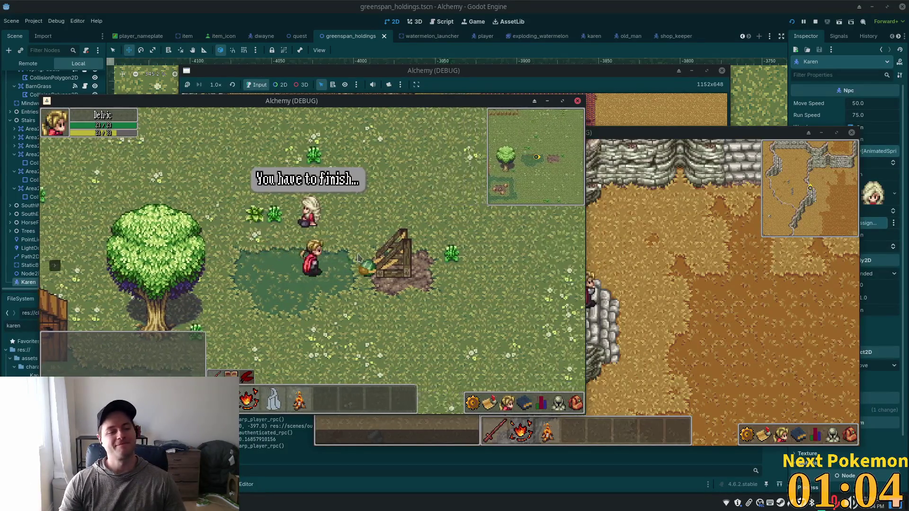
{"action": "key", "text": "s"}
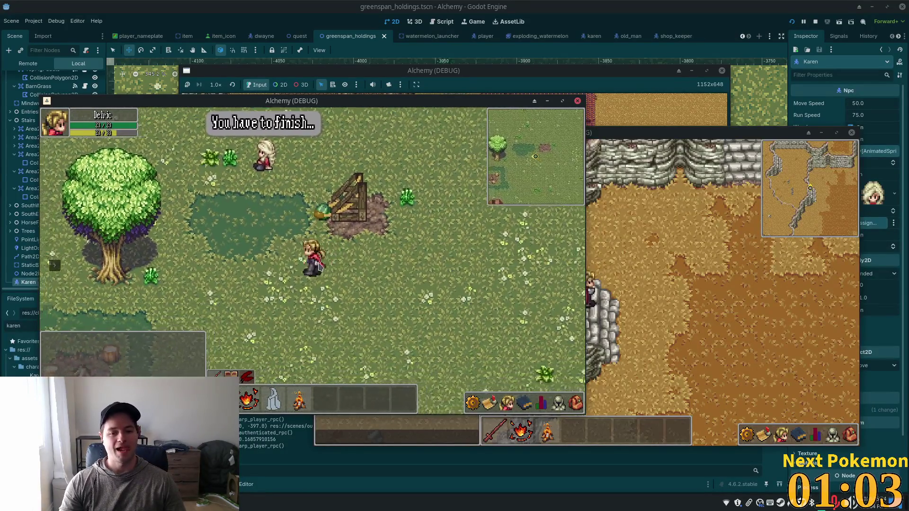
{"action": "key", "text": "a"}
{"action": "key", "text": "w"}
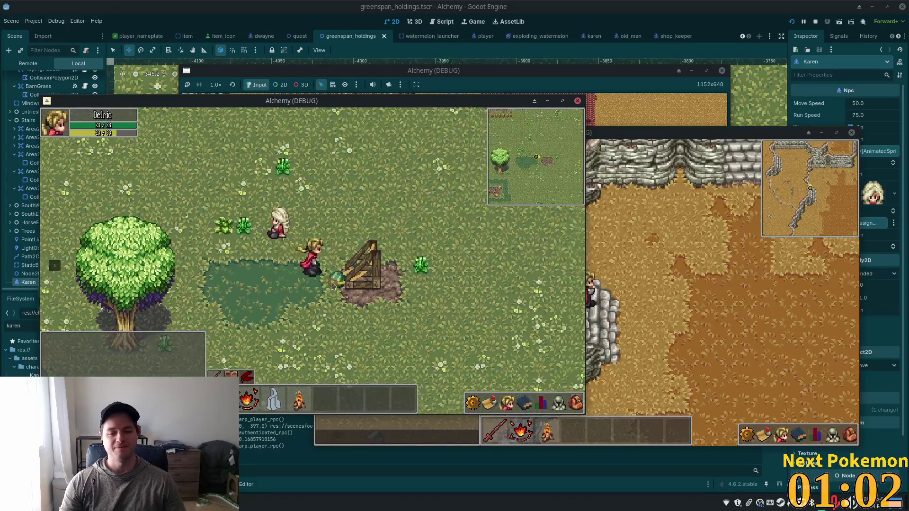
{"action": "key", "text": "d"}
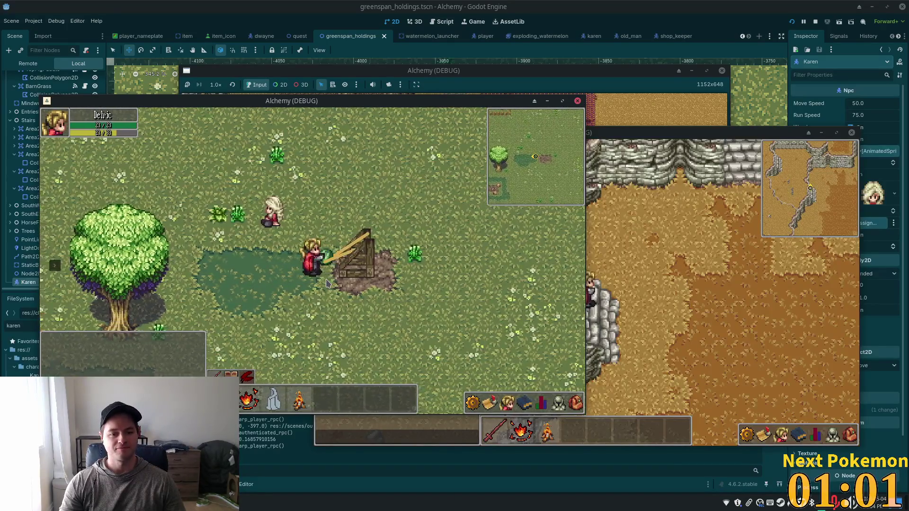
{"action": "key", "text": "a"}
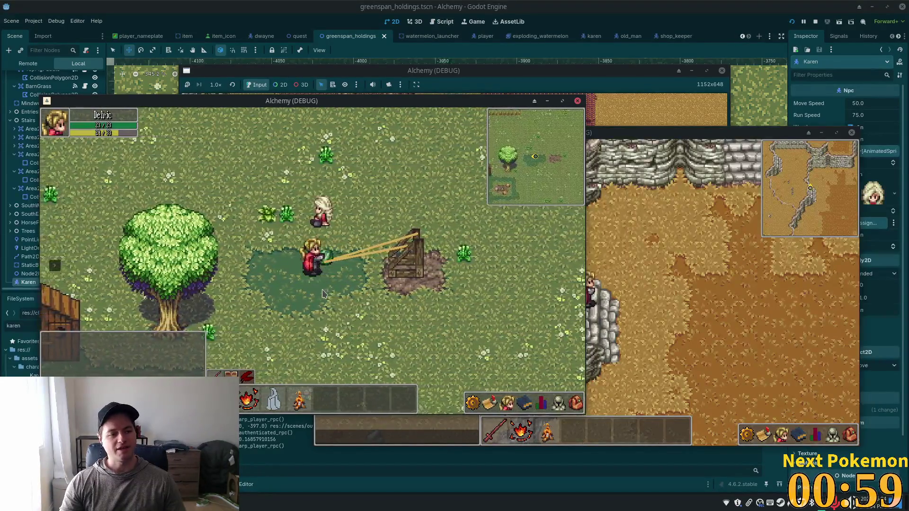
{"action": "key", "text": "a"}
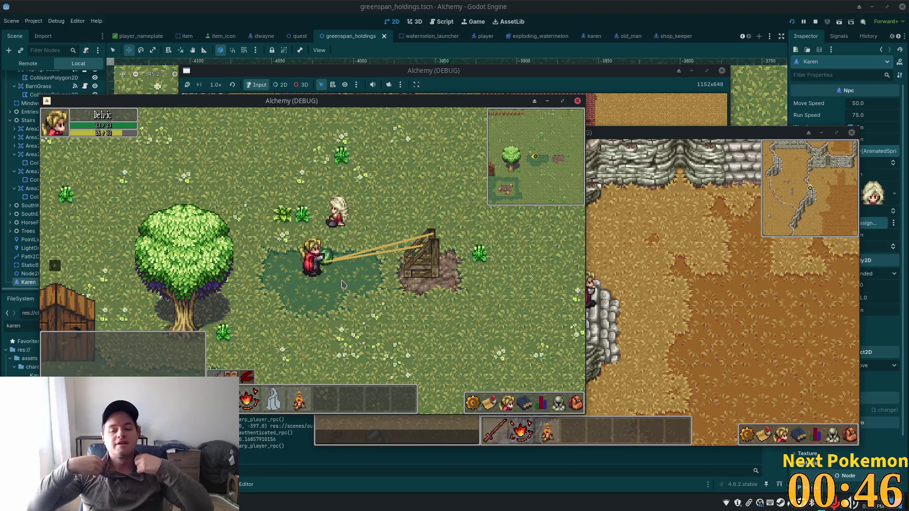
Stretch the band to launch the watermelon, then walk back and pull the band left again.
{"action": "key", "text": "a"}
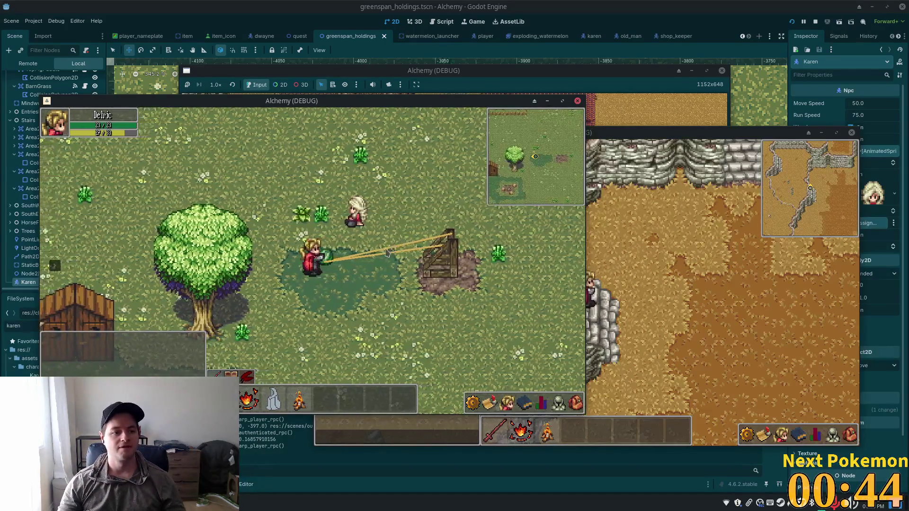
{"action": "key", "text": "a"}
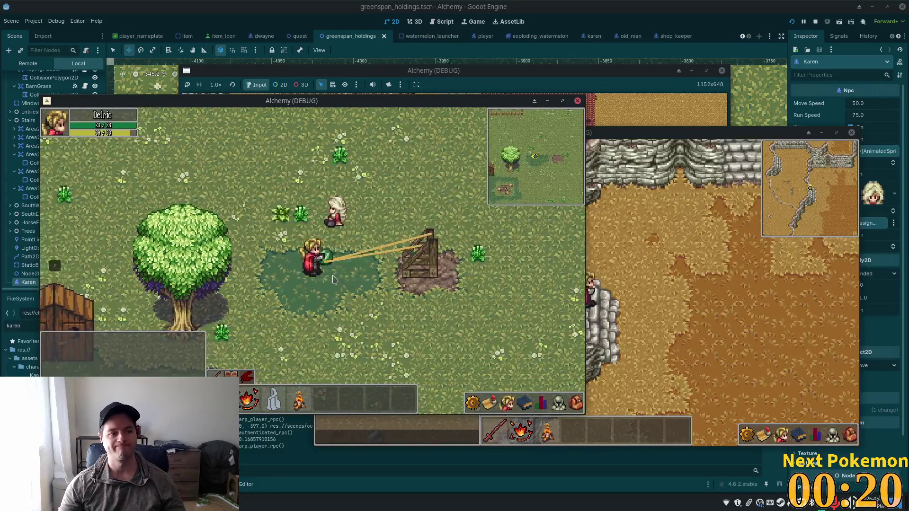
{"action": "key", "text": "a"}
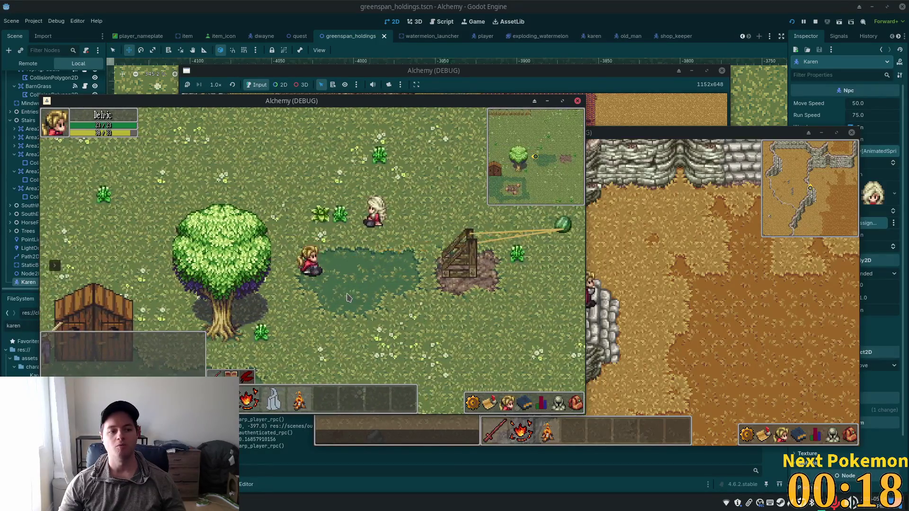
{"action": "key", "text": "d"}
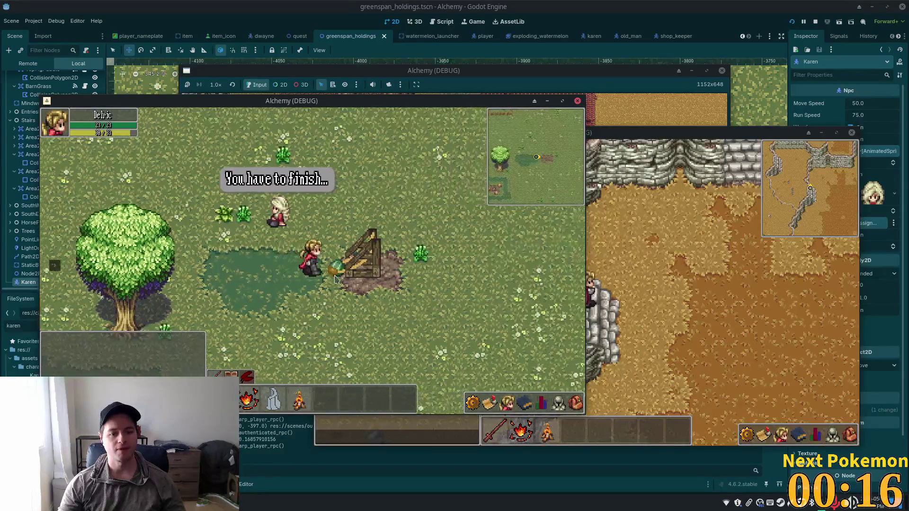
{"action": "key", "text": "a"}
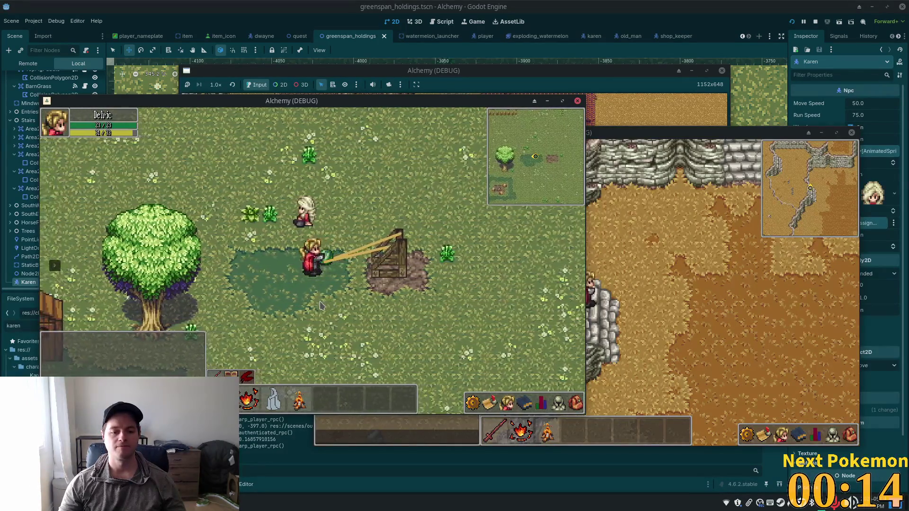
{"action": "key", "text": "a"}
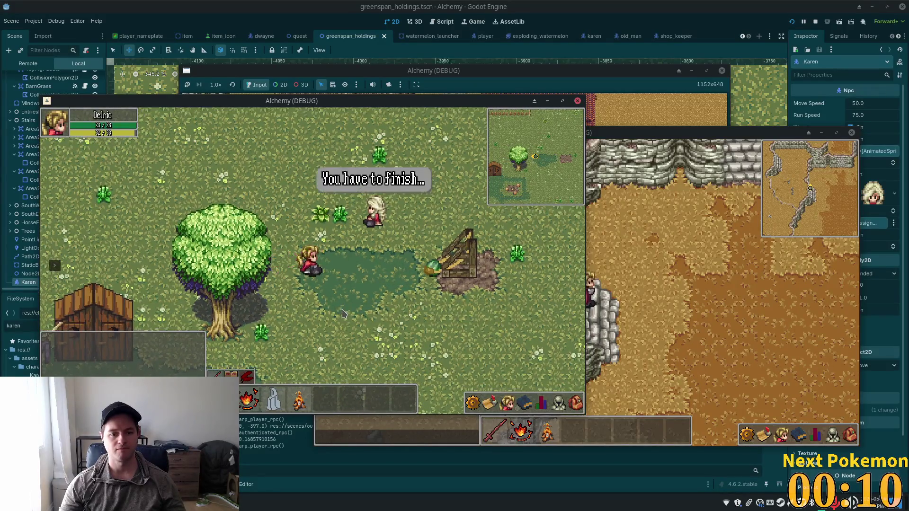
Walk away from the catapult along the stone path, past the red barn to the house.
{"action": "key", "text": "s"}
{"action": "key", "text": "s"}
{"action": "key", "text": "a"}
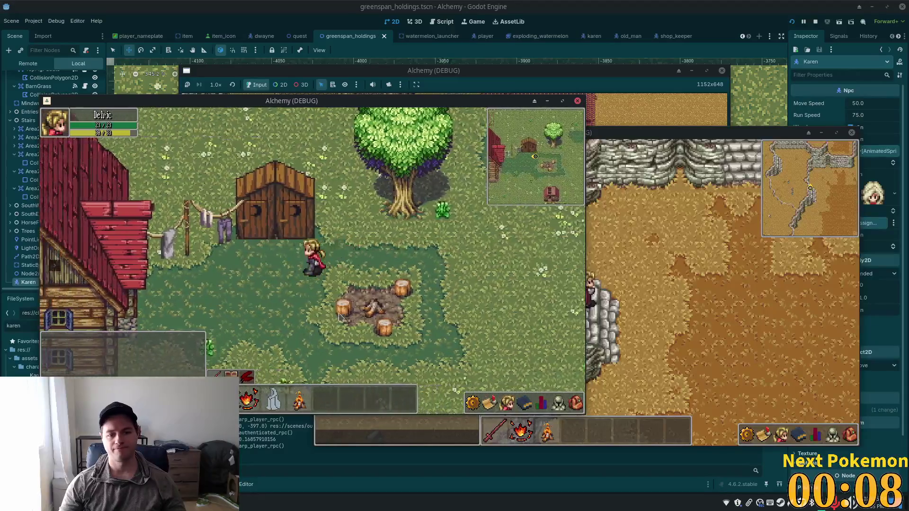
{"action": "key", "text": "a"}
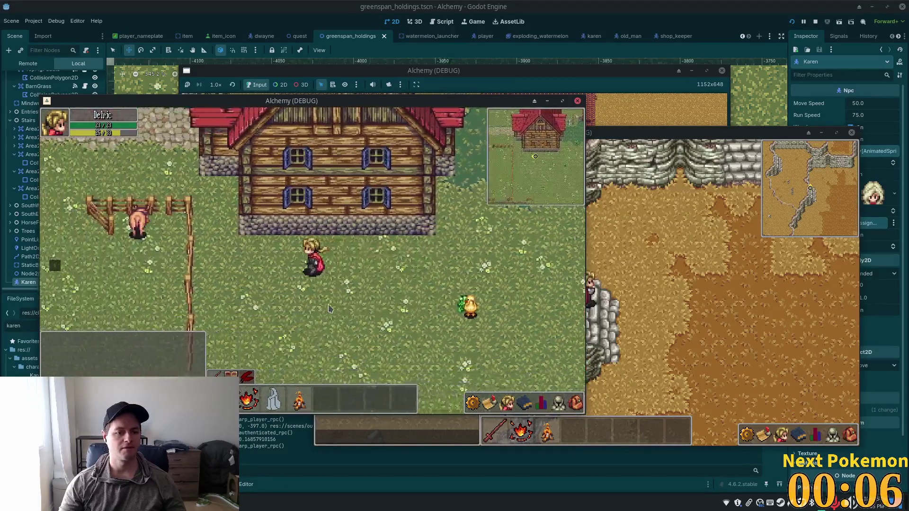
{"action": "key", "text": "w"}
{"action": "key", "text": "a"}
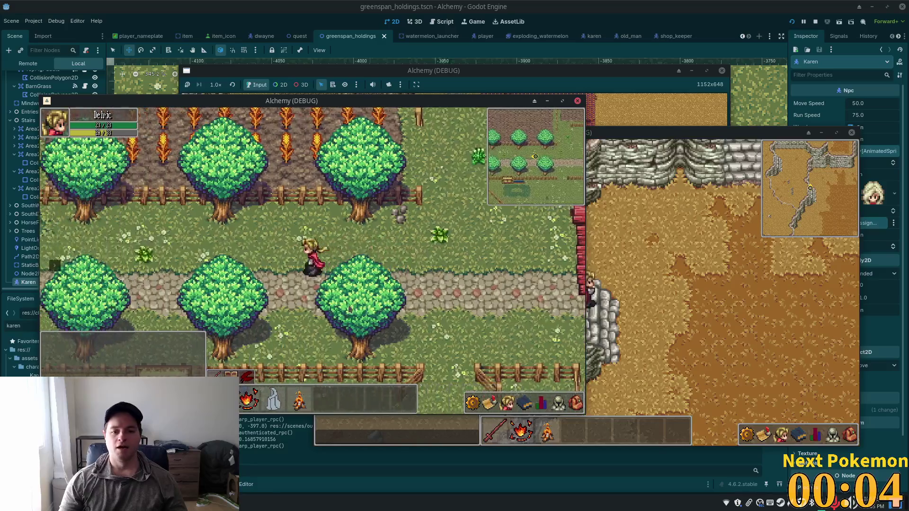
{"action": "key", "text": "a"}
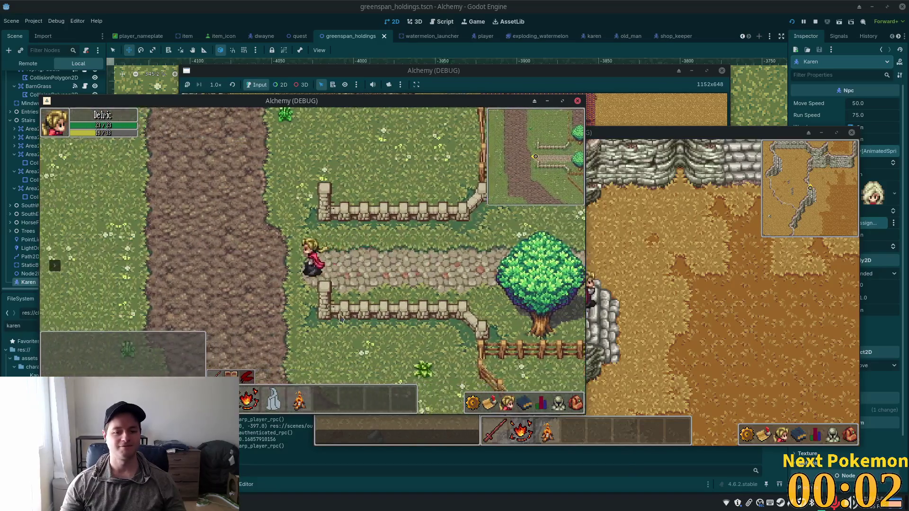
{"action": "key", "text": "a"}
{"action": "key", "text": "s"}
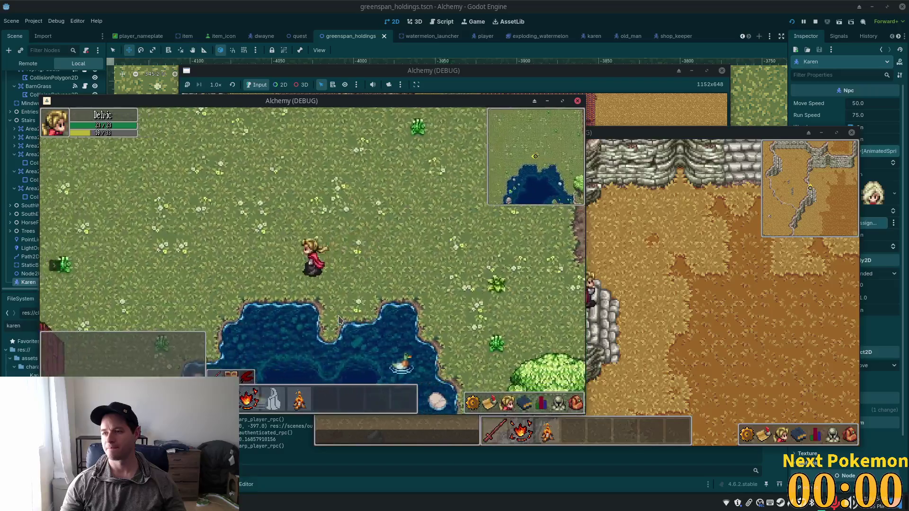
{"action": "key", "text": "s"}
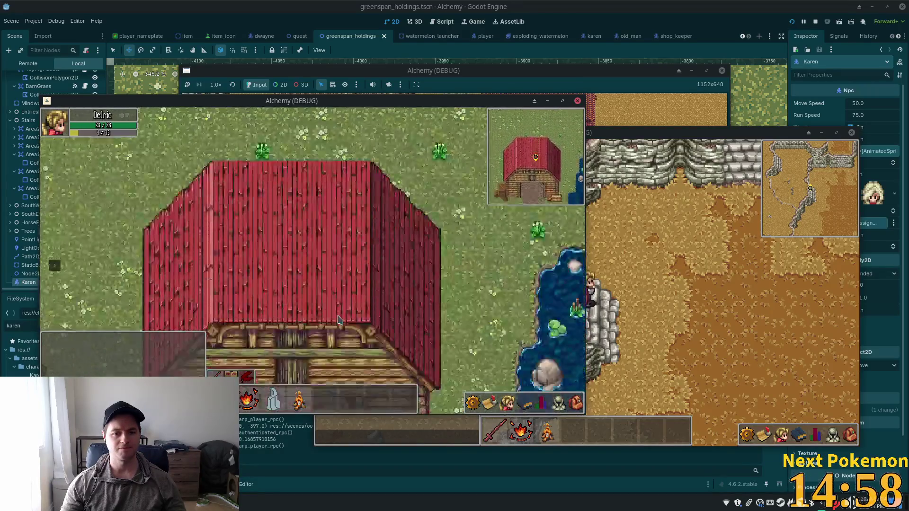
{"action": "key", "text": "a"}
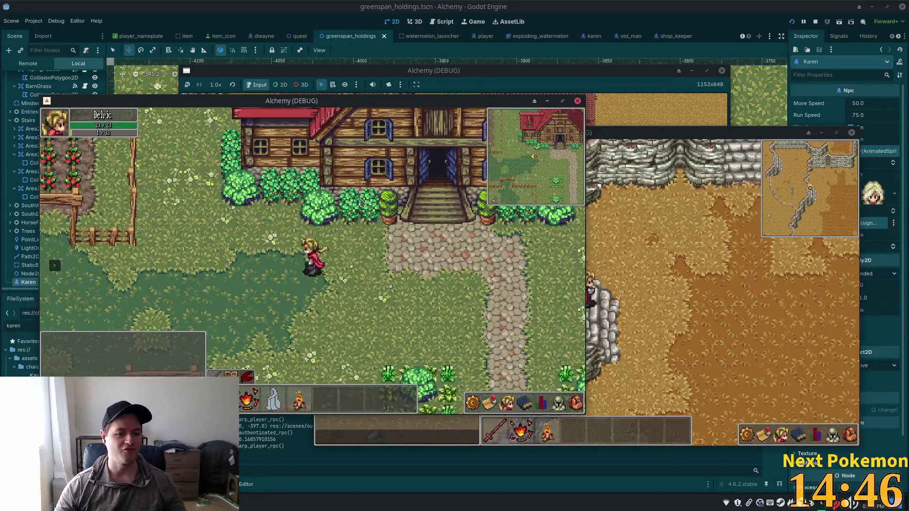
Walk up past the tomato and carrot plots and down into the chicken pasture.
{"action": "key", "text": "a"}
{"action": "key", "text": "w"}
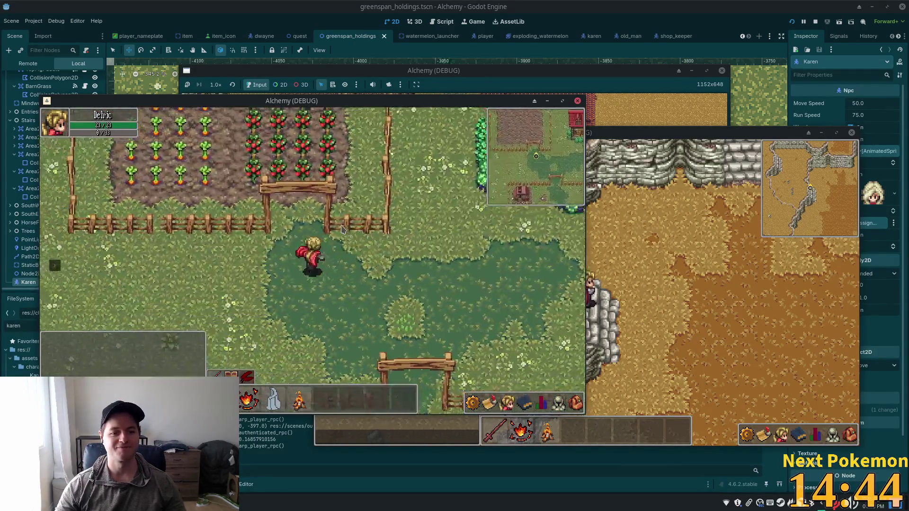
{"action": "key", "text": "w"}
{"action": "key", "text": "a"}
{"action": "key", "text": "s"}
{"action": "key", "text": "s"}
{"action": "key", "text": "d"}
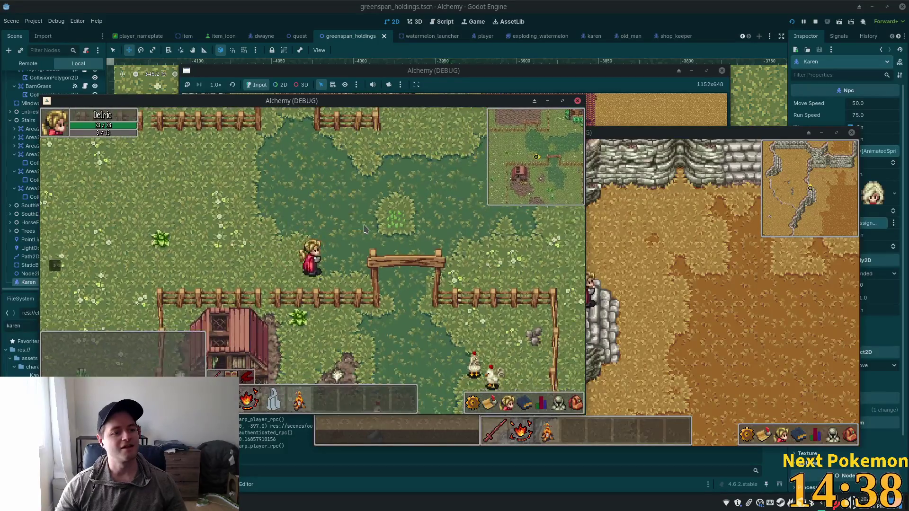
Go through the fence gate and run right along the cobblestone path.
{"action": "key", "text": "w"}
{"action": "key", "text": "d"}
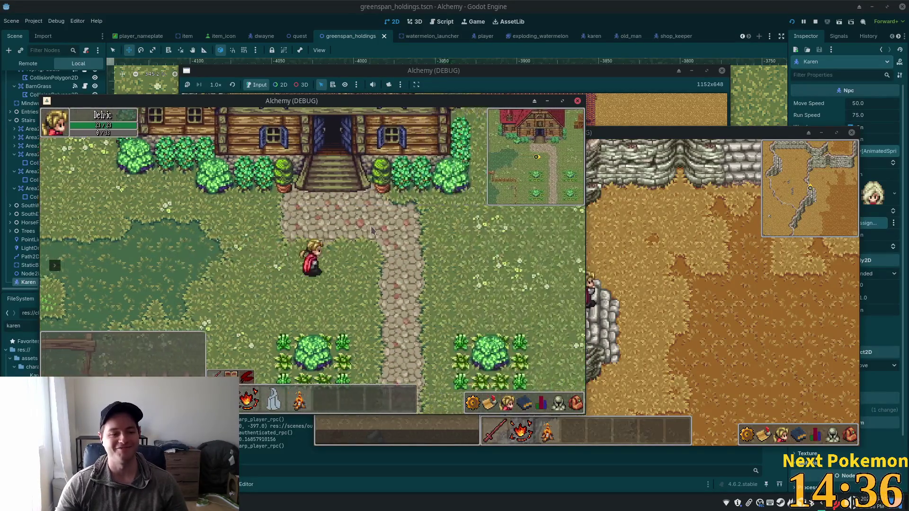
{"action": "key", "text": "d"}
{"action": "key", "text": "s"}
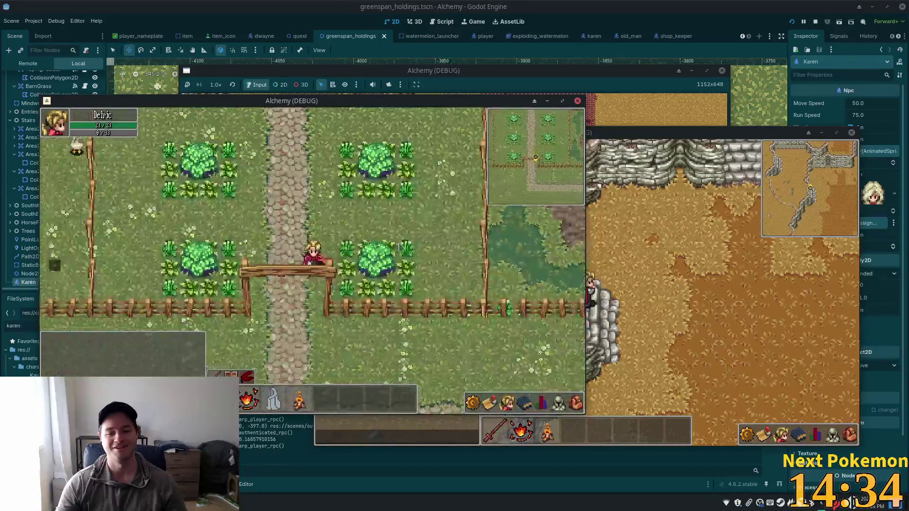
{"action": "key", "text": "a"}
{"action": "key", "text": "s"}
{"action": "key", "text": "s"}
{"action": "key", "text": "d"}
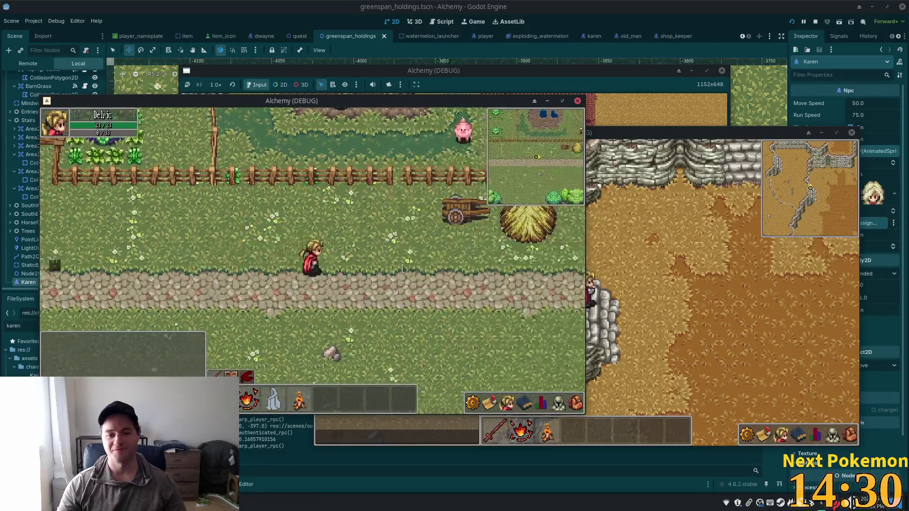
{"action": "key", "text": "d"}
{"action": "key", "text": "d"}
Walk onto the grass field and teleport to Ouros from the travel destinations list.
{"action": "key", "text": "s"}
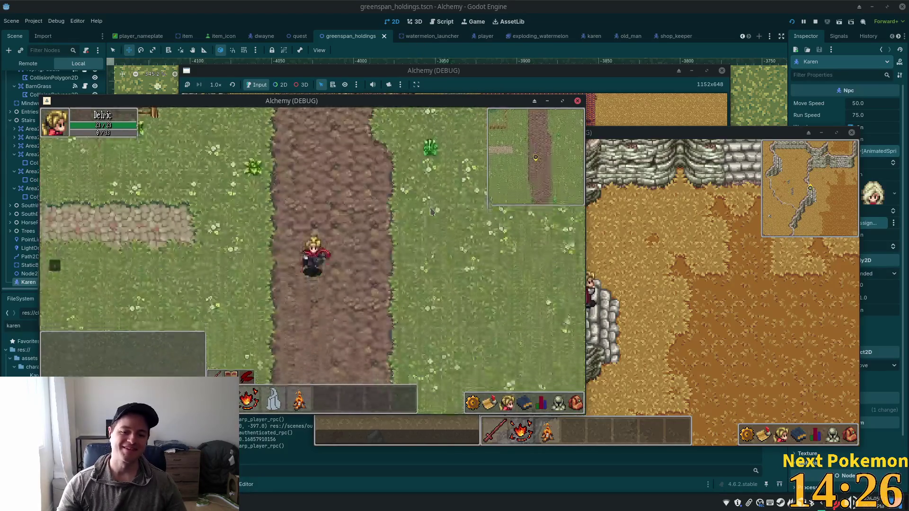
{"action": "key", "text": "d"}
{"action": "key", "text": "w"}
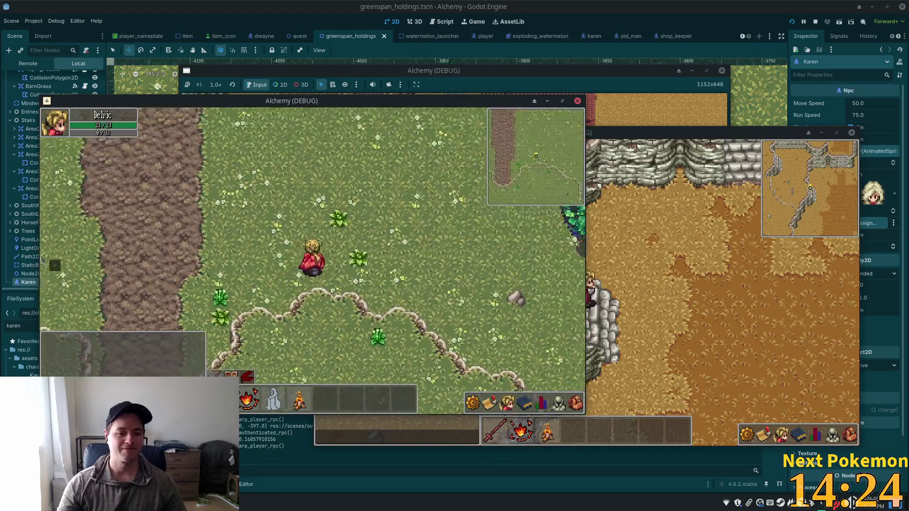
{"action": "key", "text": "d"}
{"action": "left_click", "coordinate": [51, 260]}
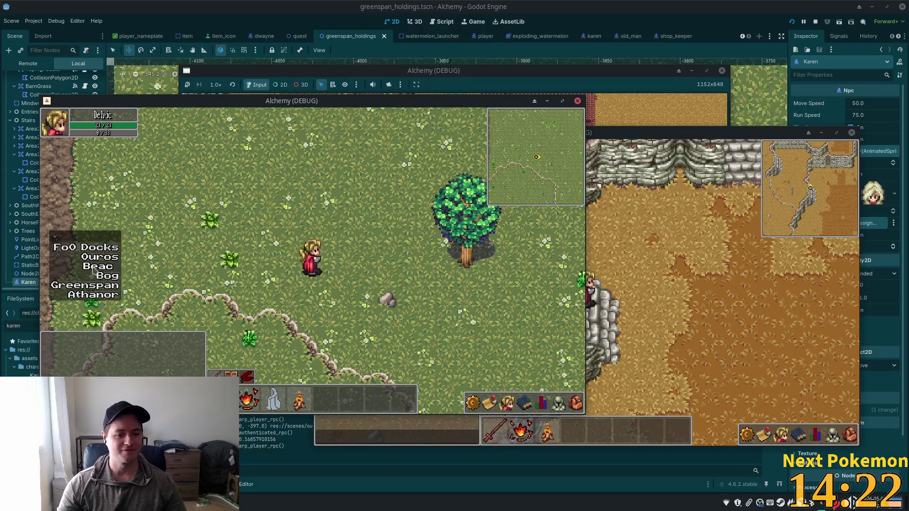
{"action": "left_click", "coordinate": [97, 256]}
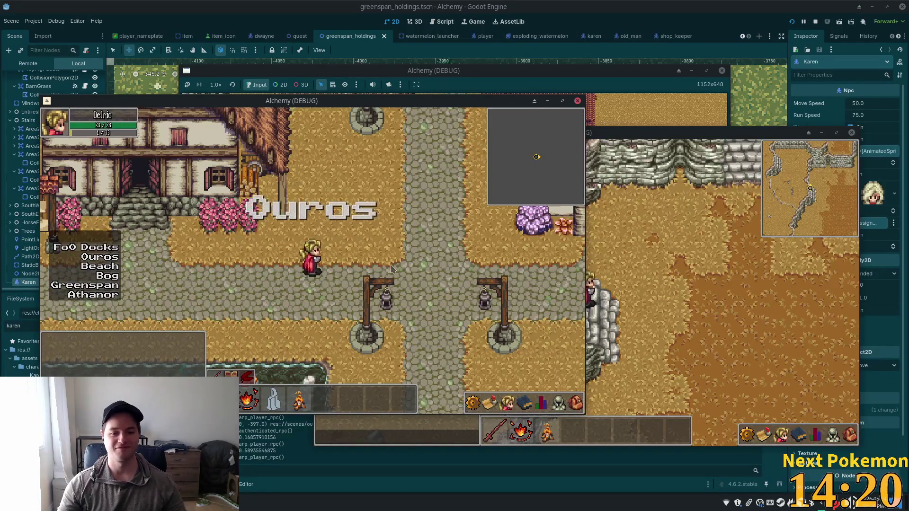
Walk up through Ouros and enter the tavern.
{"action": "key", "text": "d"}
{"action": "key", "text": "w"}
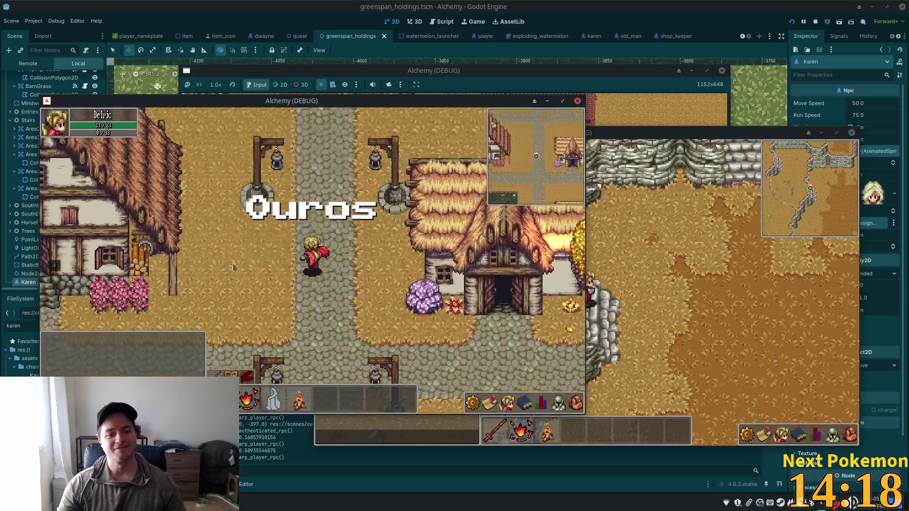
{"action": "key", "text": "w"}
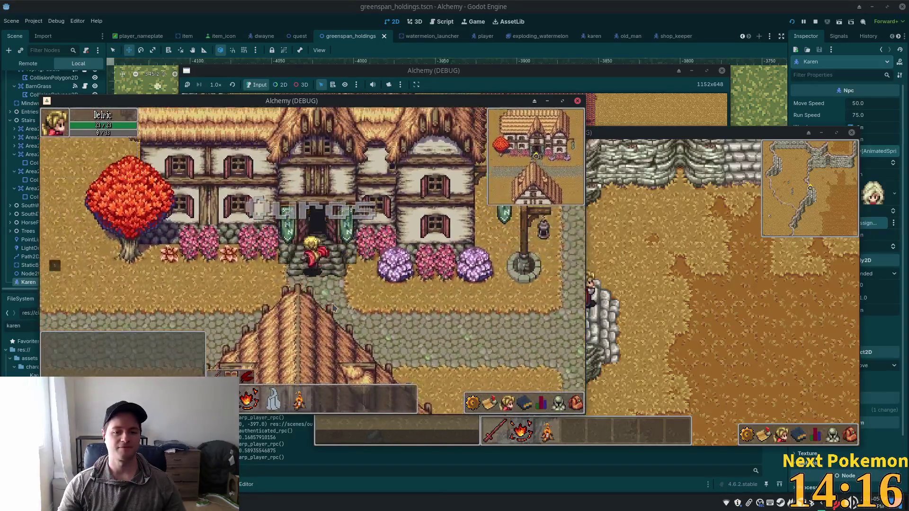
{"action": "key", "text": "w"}
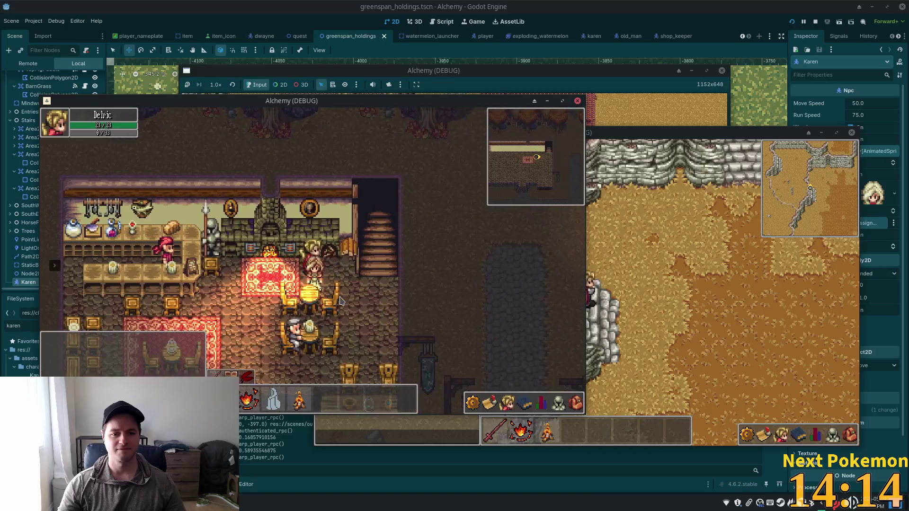
{"action": "key", "text": "a"}
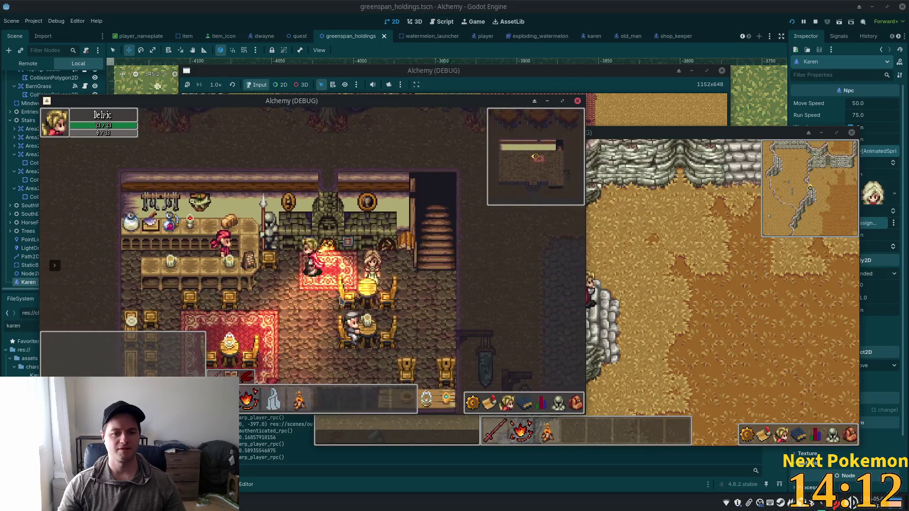
Leave the tavern, follow the town path and pick Greenspan Holdings.
{"action": "key", "text": "s"}
{"action": "key", "text": "s"}
{"action": "key", "text": "d"}
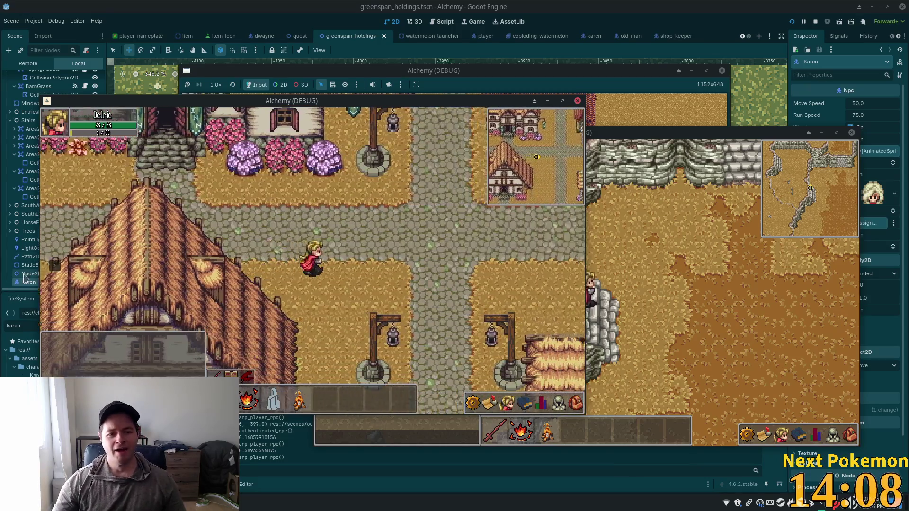
{"action": "key", "text": "d"}
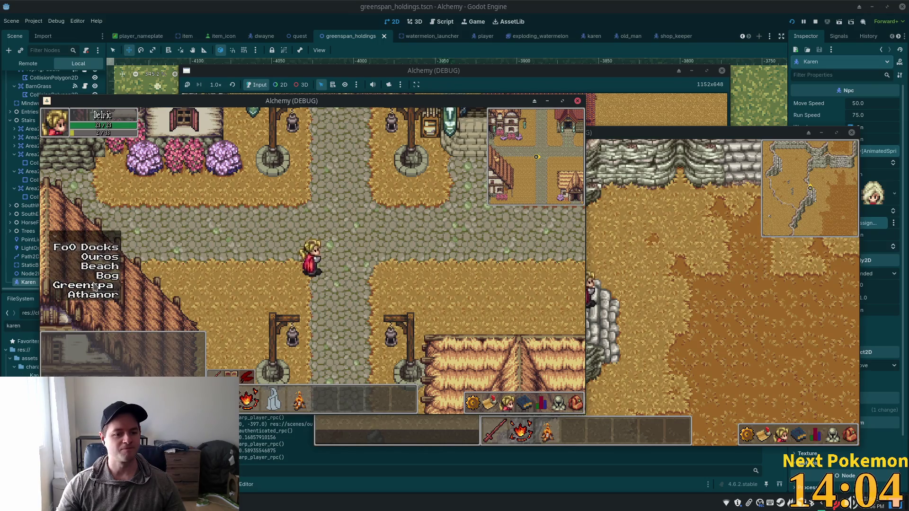
{"action": "left_click", "coordinate": [95, 286]}
Walk to the wooden launcher and overstretch the sling so the watermelon springs back.
{"action": "key", "text": "d"}
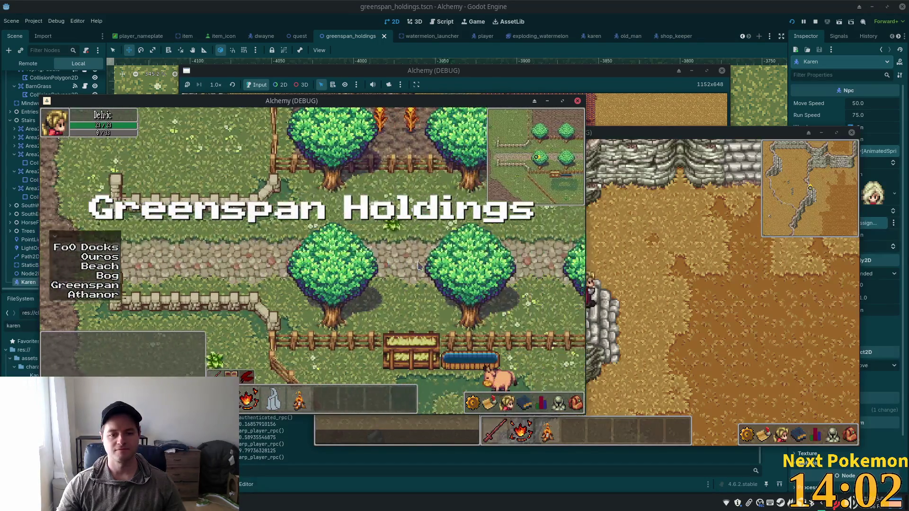
{"action": "key", "text": "d"}
{"action": "key", "text": "d"}
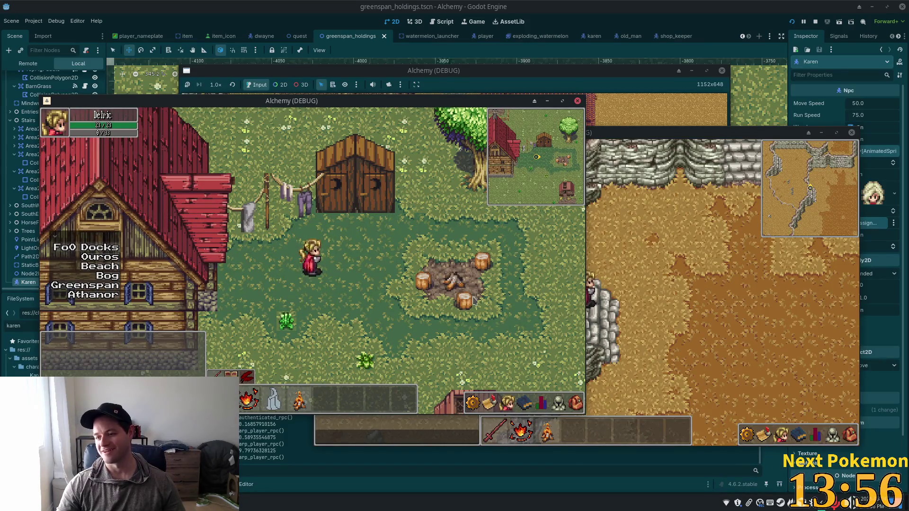
{"action": "key", "text": "d"}
{"action": "key", "text": "w"}
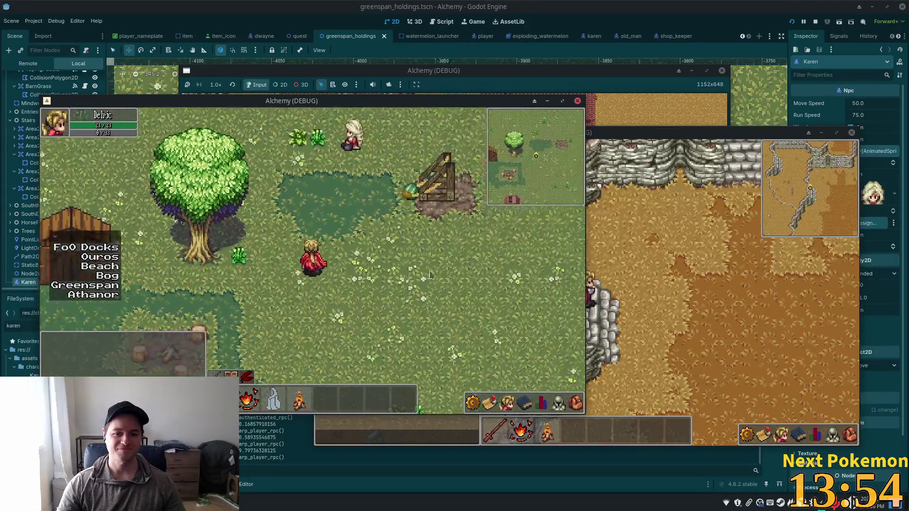
{"action": "key", "text": "a"}
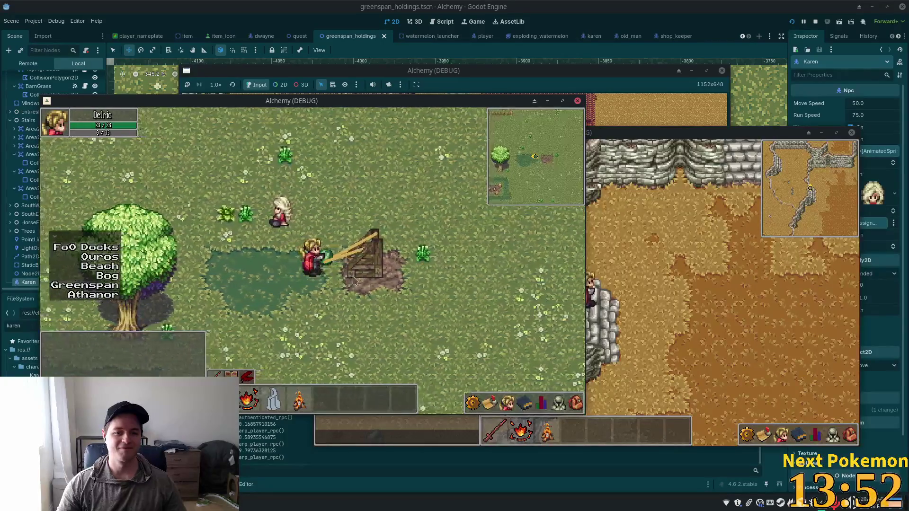
{"action": "key", "text": "a"}
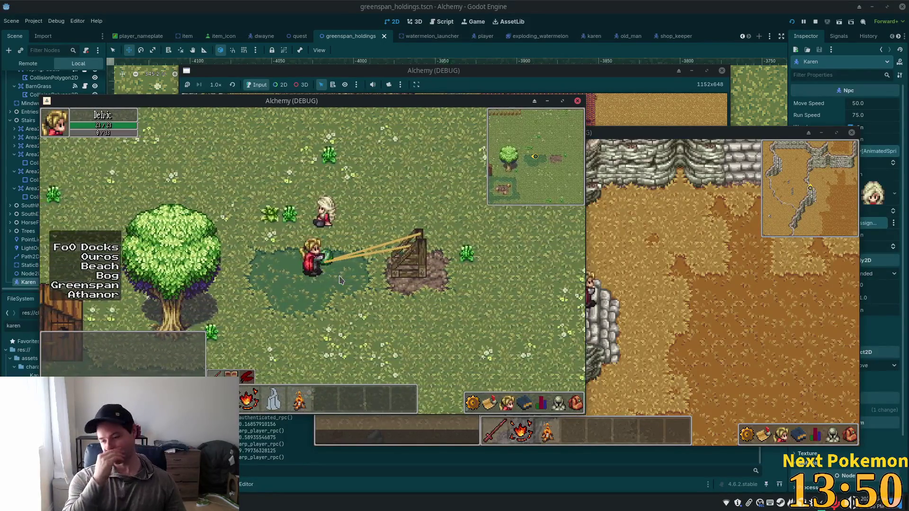
{"action": "key", "text": "a"}
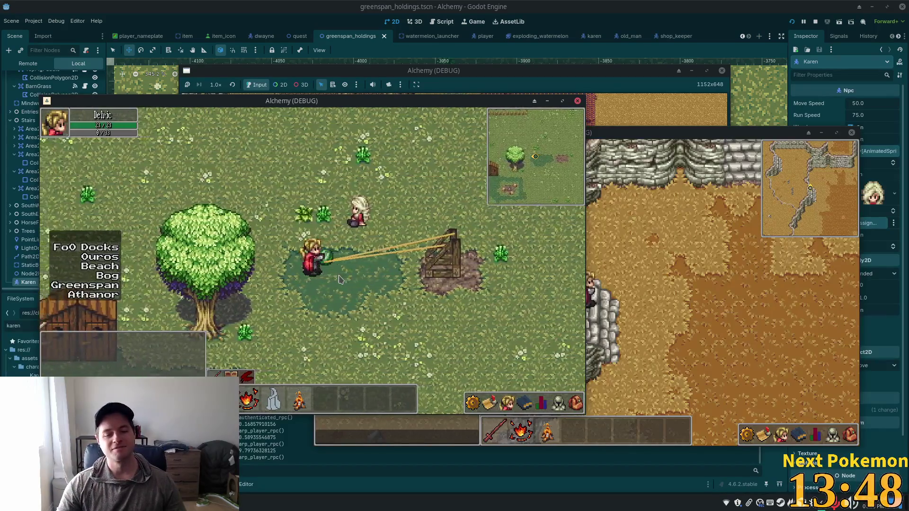
{"action": "key", "text": "a"}
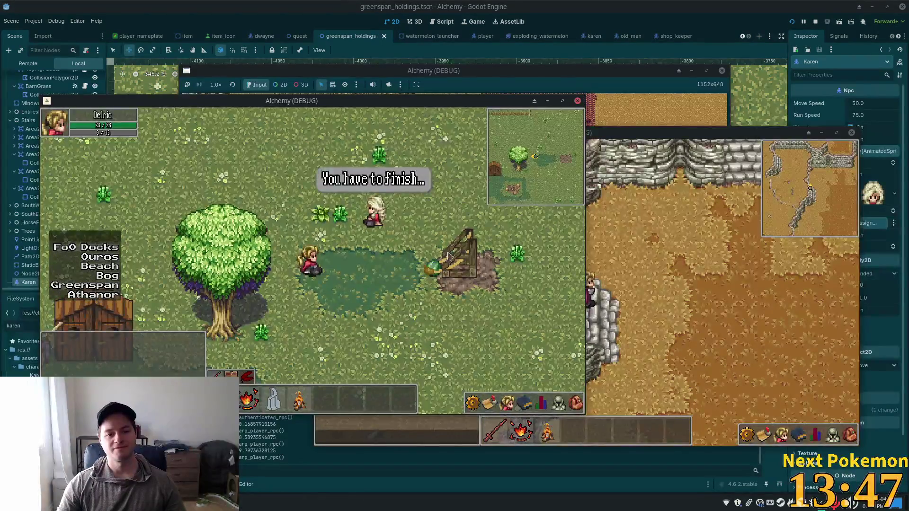
Load the watermelon into the catapult and pull the bands until it fires.
{"action": "key", "text": "d"}
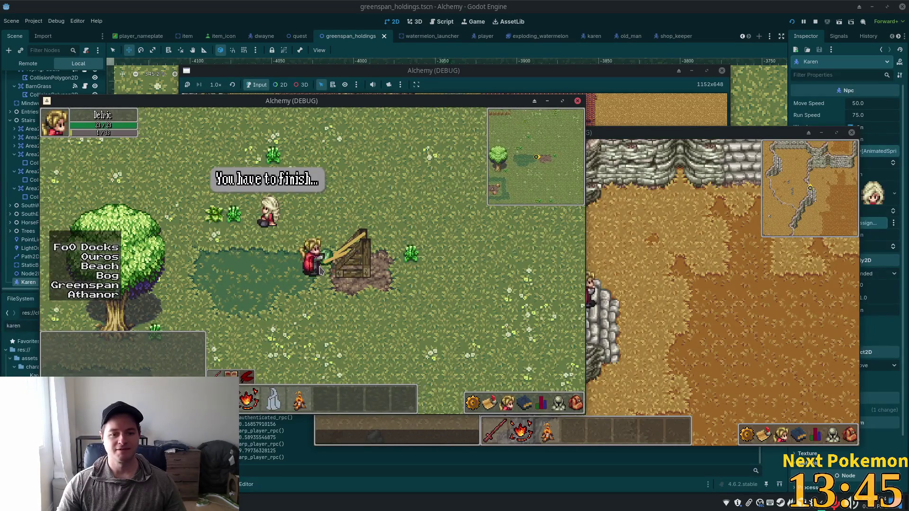
{"action": "key", "text": "a"}
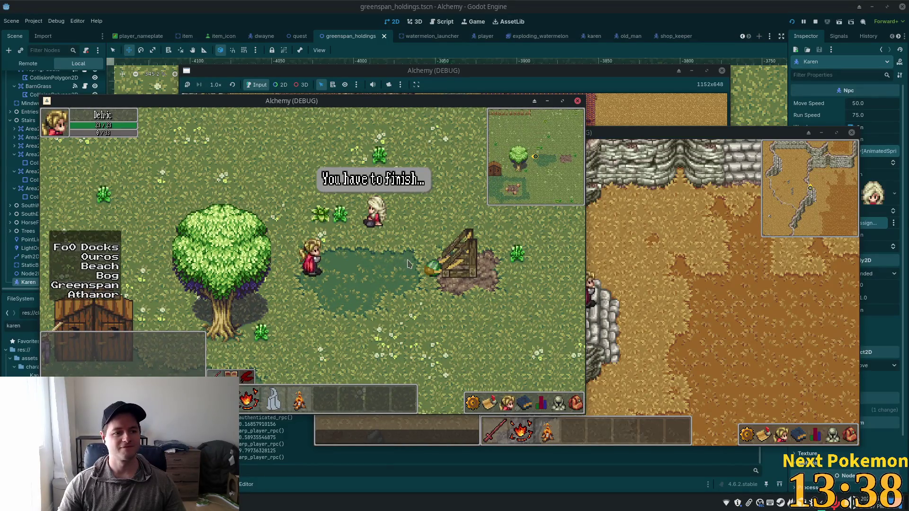
{"action": "key", "text": "d"}
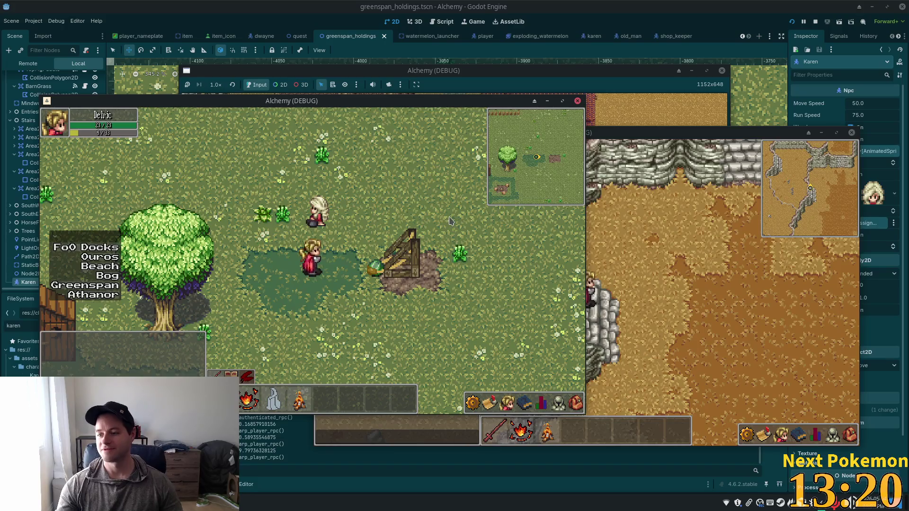
{"action": "key", "text": "d"}
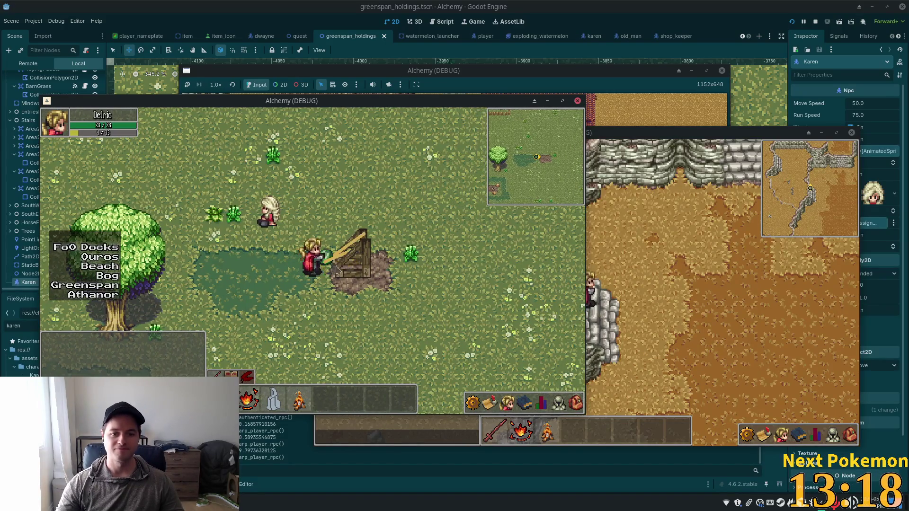
{"action": "key", "text": "a"}
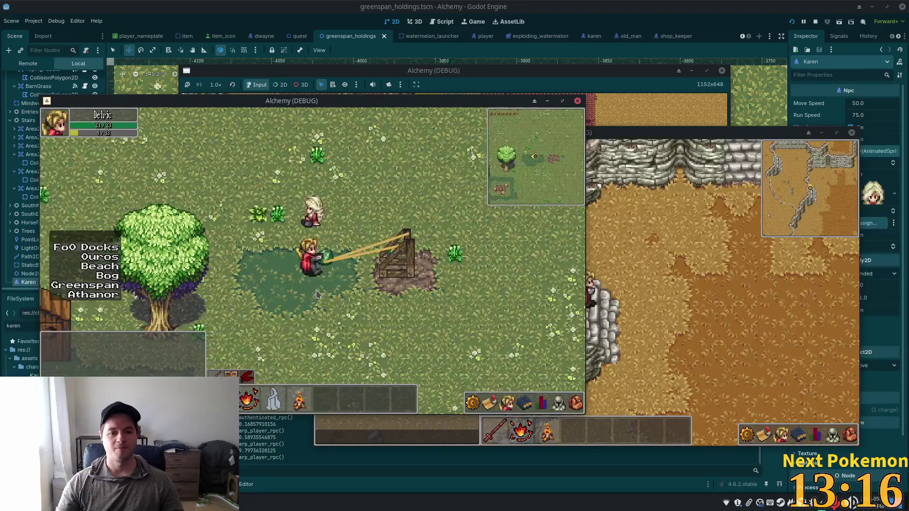
{"action": "key", "text": "a"}
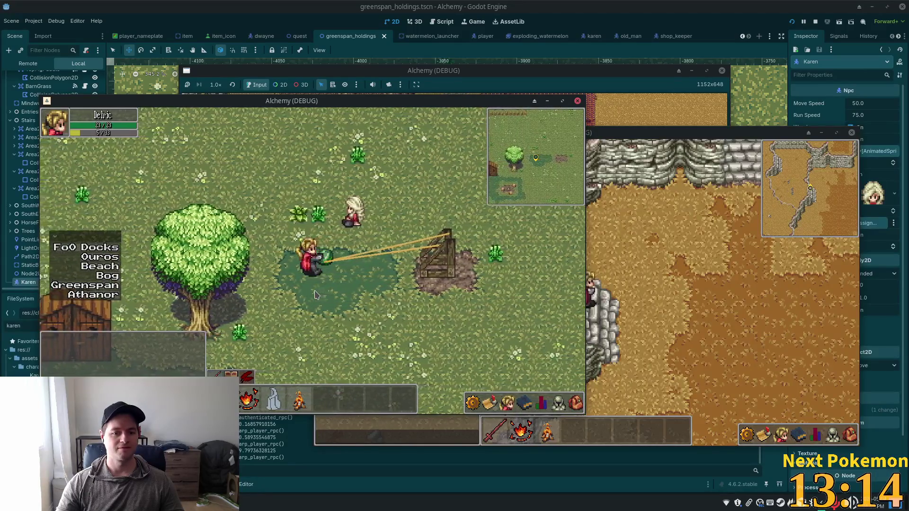
{"action": "key", "text": "a"}
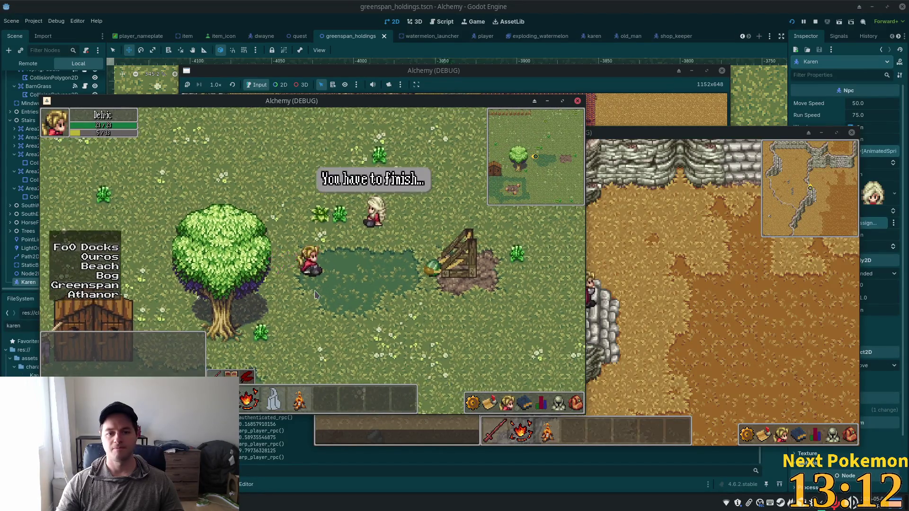
Walk around the field past the quest-giver NPC.
{"action": "key", "text": "d"}
{"action": "key", "text": "w"}
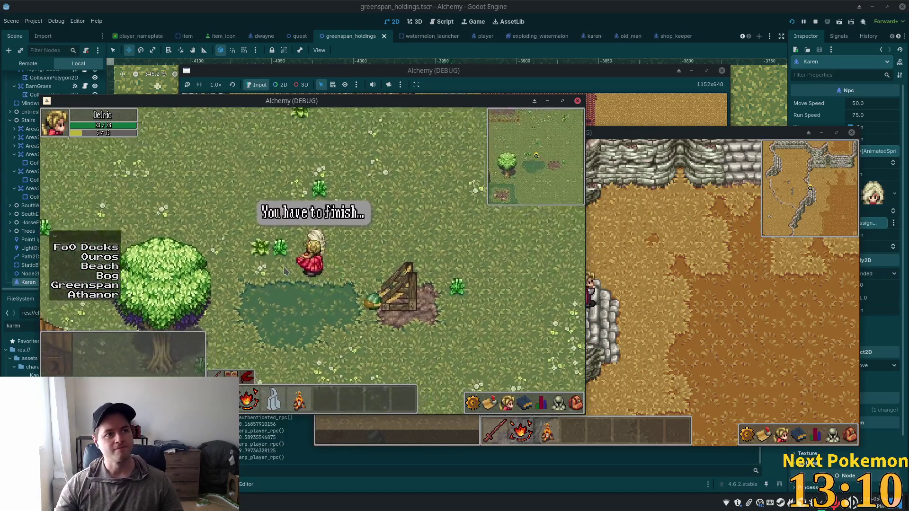
{"action": "key", "text": "a"}
{"action": "key", "text": "w"}
{"action": "key", "text": "d"}
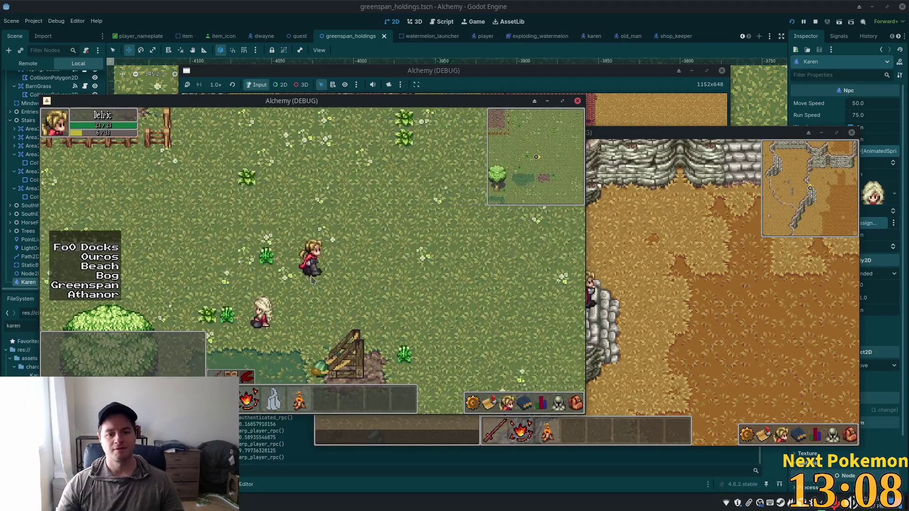
{"action": "key", "text": "d"}
{"action": "key", "text": "s"}
{"action": "key", "text": "a"}
{"action": "key", "text": "s"}
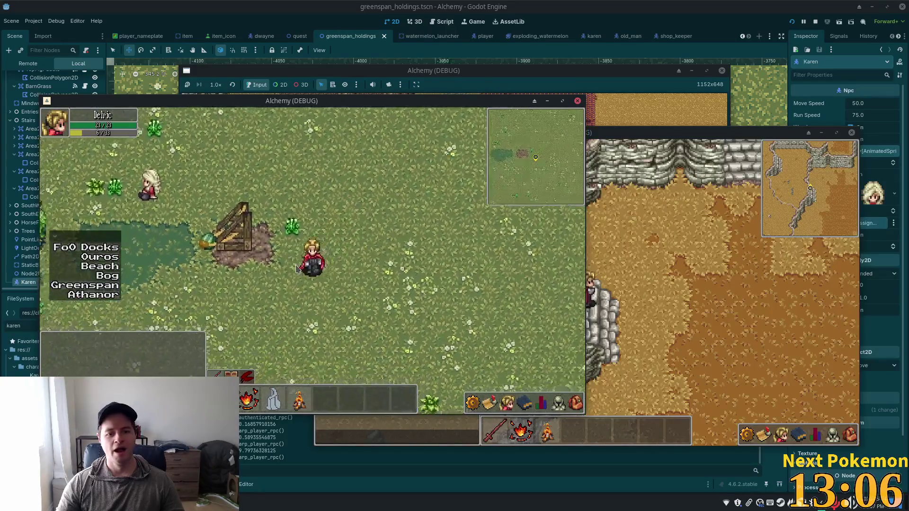
{"action": "key", "text": "a"}
{"action": "key", "text": "s"}
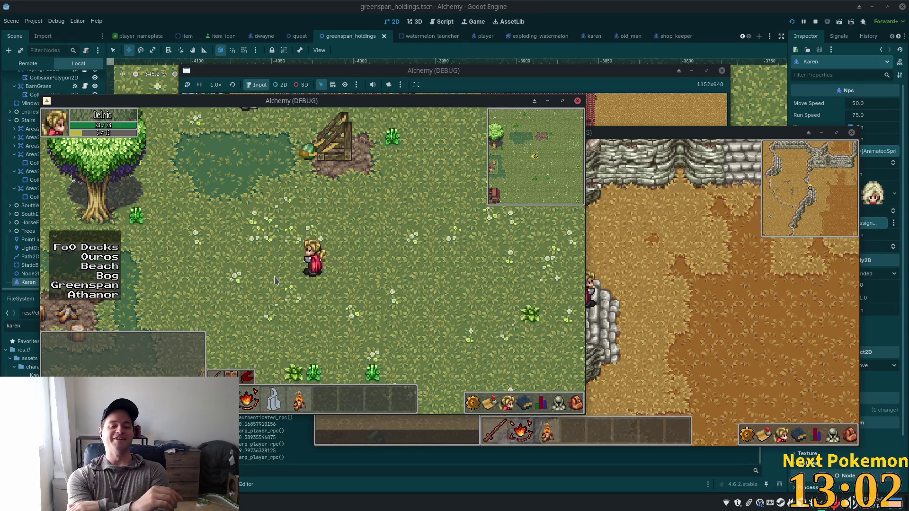
Return to the catapult and pull the watermelon back until it springs back.
{"action": "key", "text": "w"}
{"action": "key", "text": "a"}
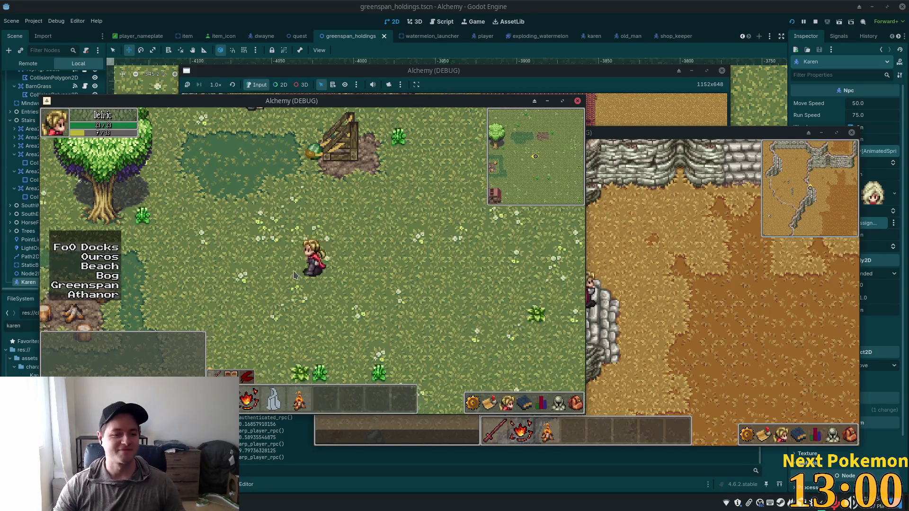
{"action": "key", "text": "w"}
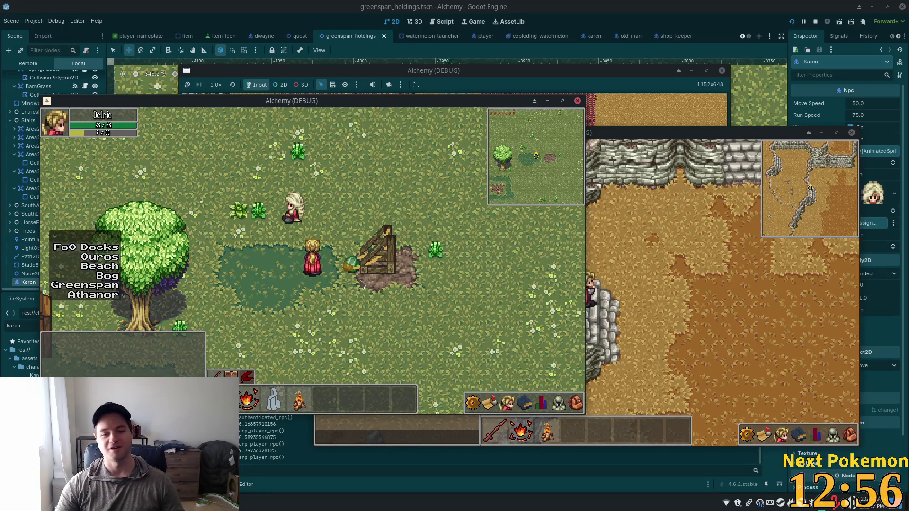
{"action": "key", "text": "d"}
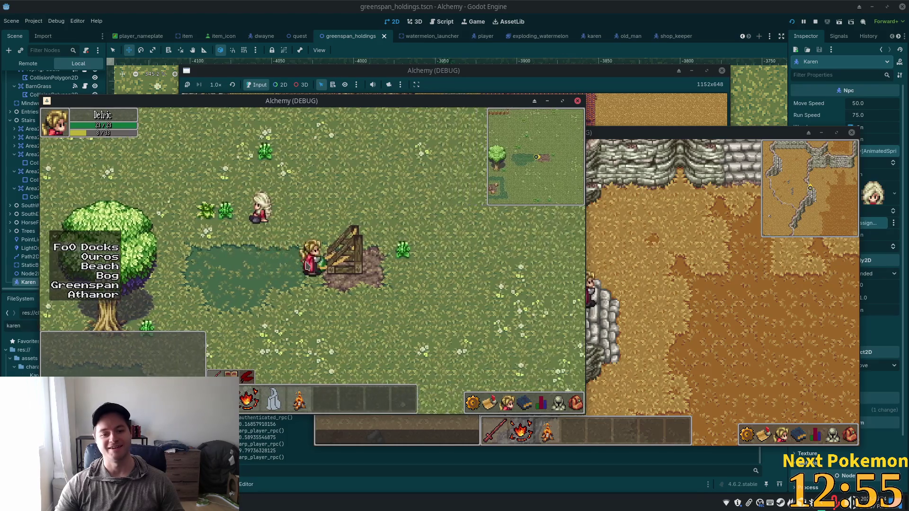
{"action": "key", "text": "a"}
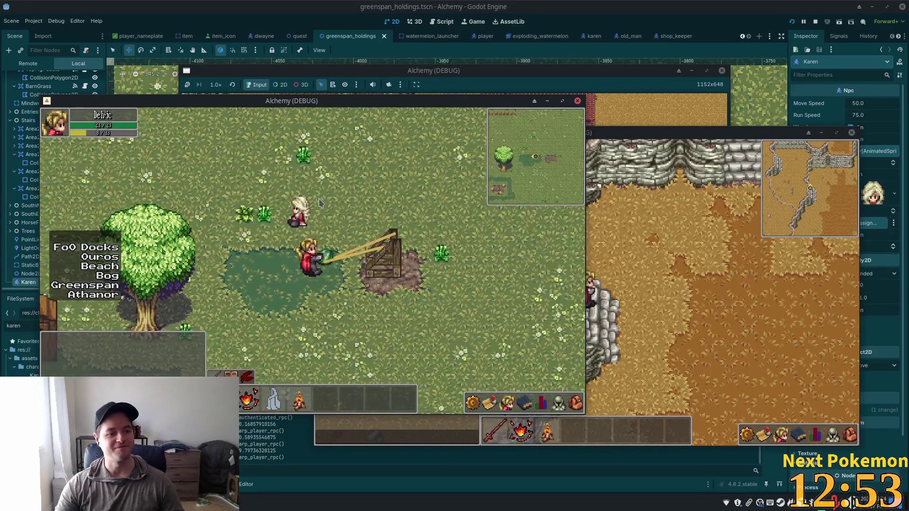
{"action": "key", "text": "a"}
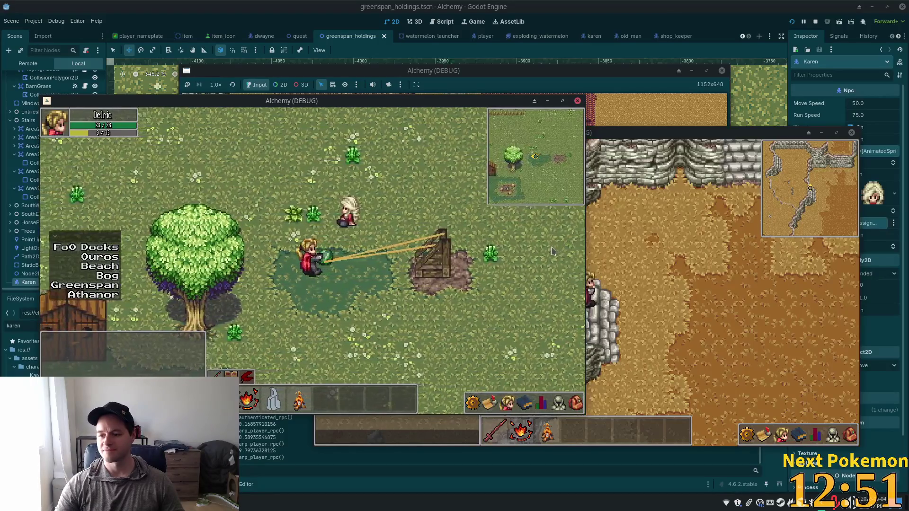
{"action": "key", "text": "a"}
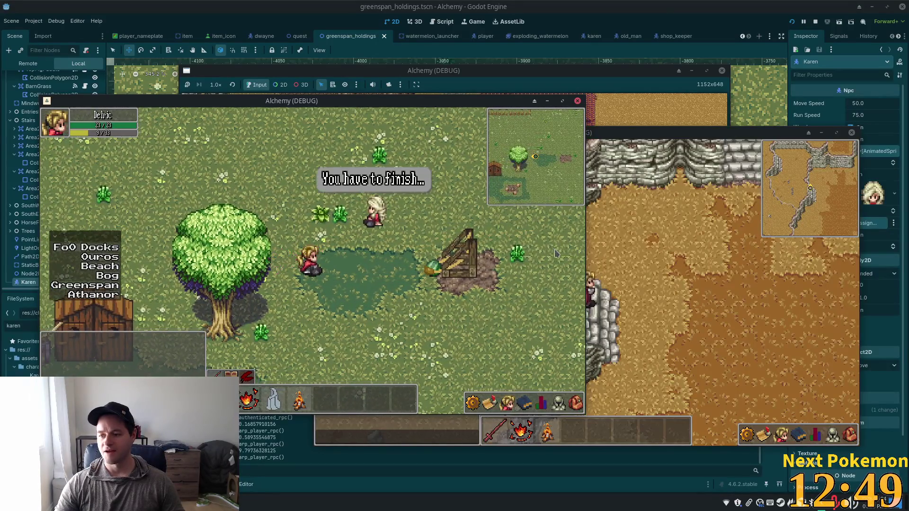
Grab the catapult's watermelon, stretch the bands and launch it.
{"action": "key", "text": "d"}
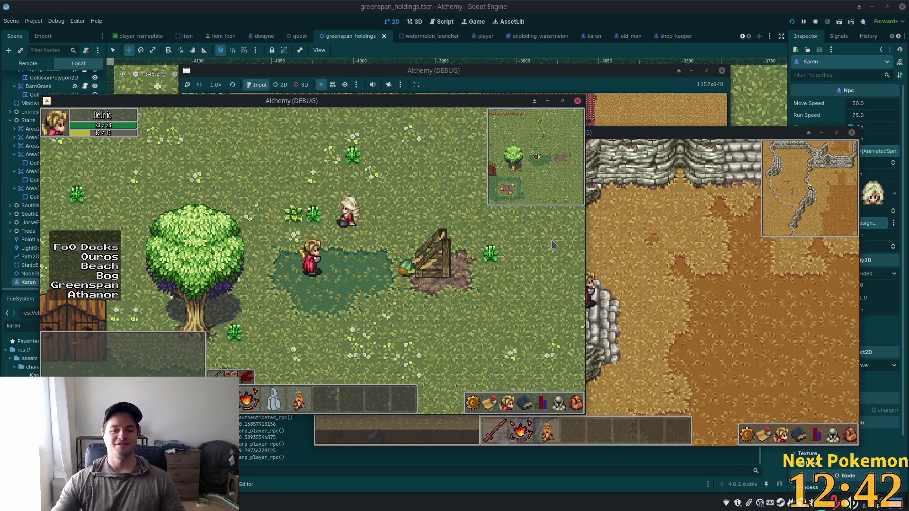
{"action": "key", "text": "d"}
{"action": "left_click", "coordinate": [328, 266]}
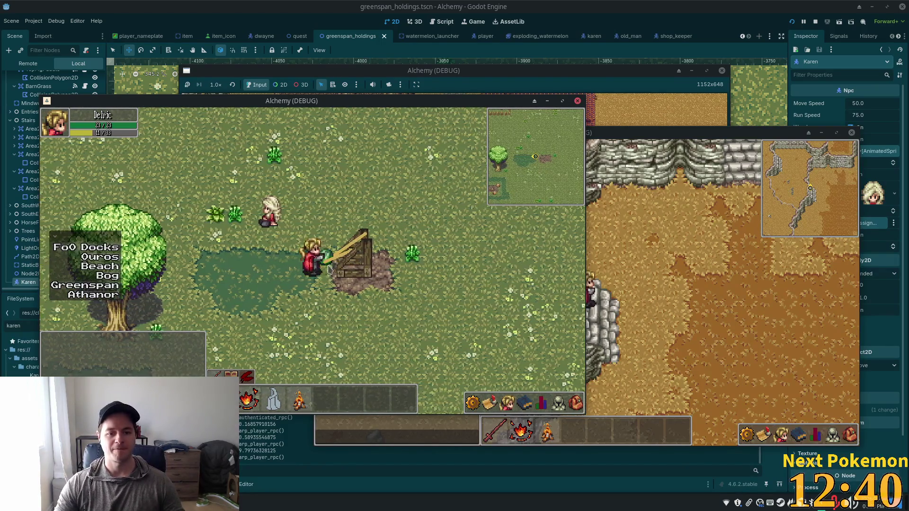
{"action": "key", "text": "a"}
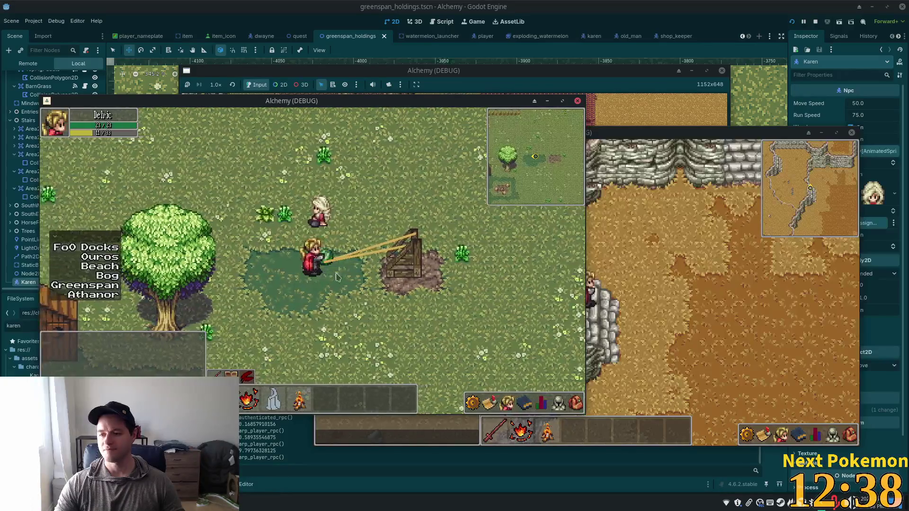
{"action": "key", "text": "a"}
{"action": "key", "text": "a"}
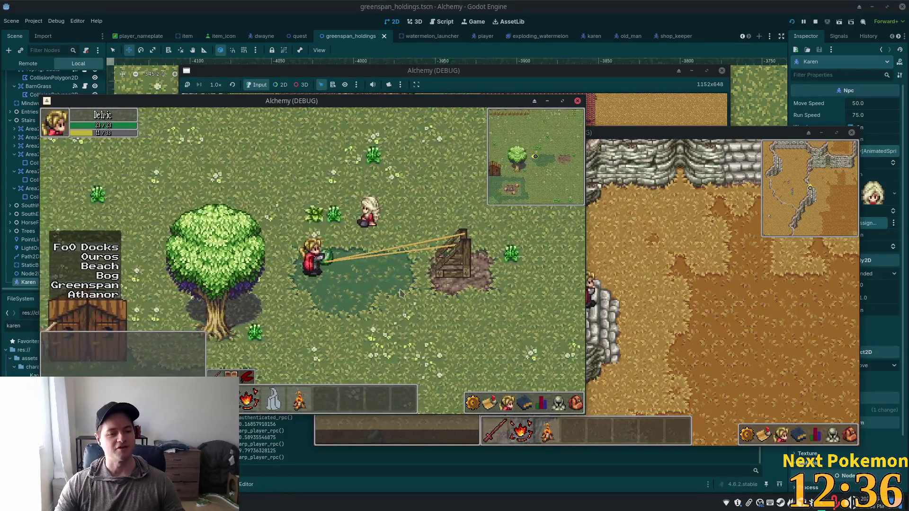
{"action": "left_click", "coordinate": [427, 266]}
Load and release the watermelon once more, then bring up the terminal with the git push.
{"action": "key", "text": "d"}
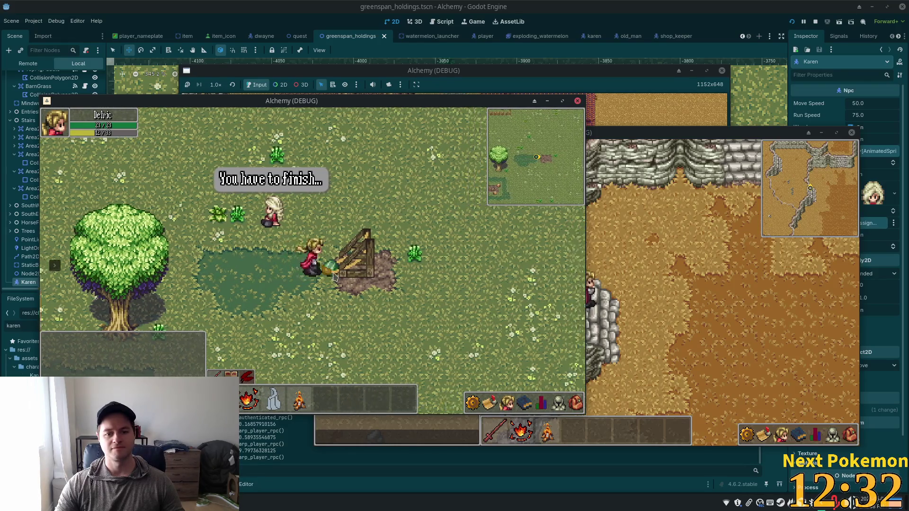
{"action": "left_click", "coordinate": [330, 278]}
{"action": "key", "text": "a"}
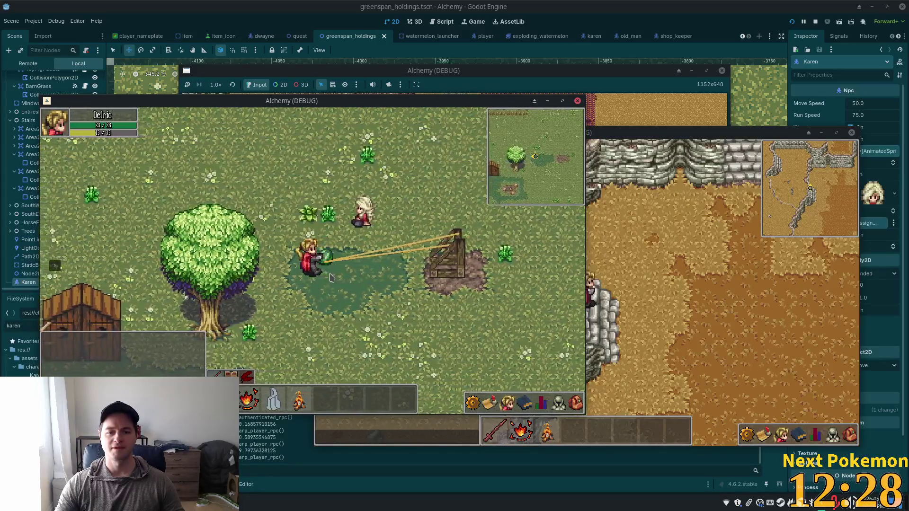
{"action": "left_click", "coordinate": [331, 278]}
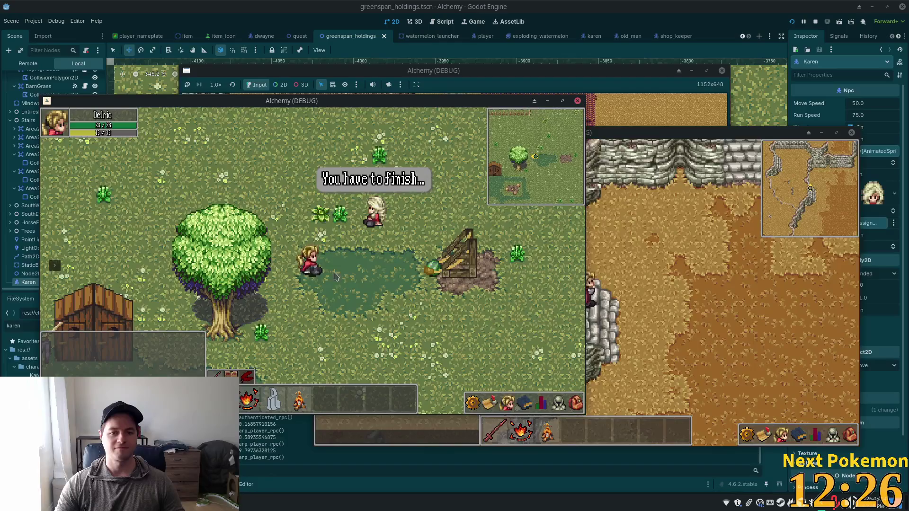
{"action": "key", "text": "s"}
{"action": "key", "text": "w"}
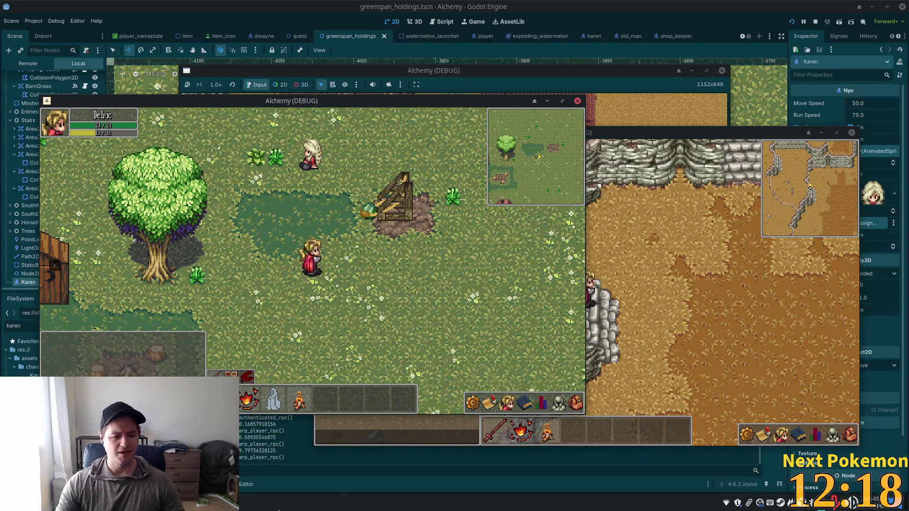
{"action": "key", "text": "alt+Tab"}
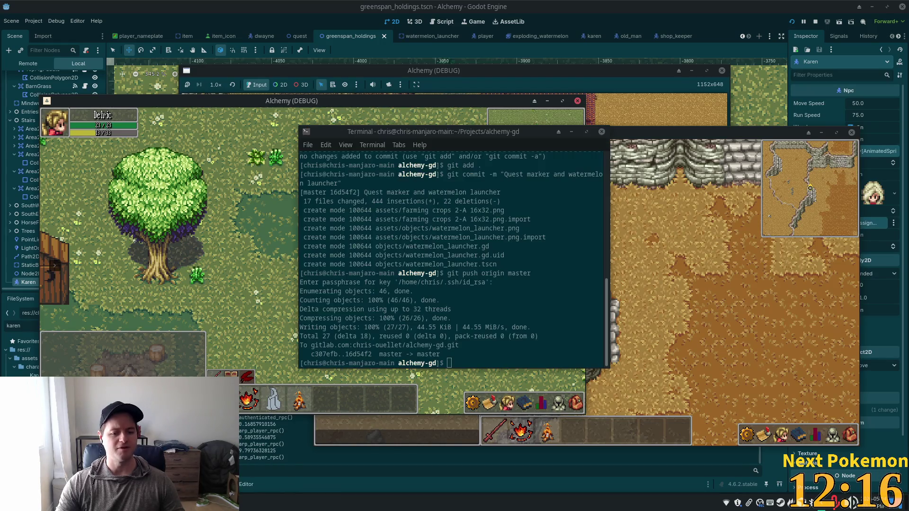
Send the git push terminal behind the two running game windows.
{"action": "middle_click", "coordinate": [442, 132]}
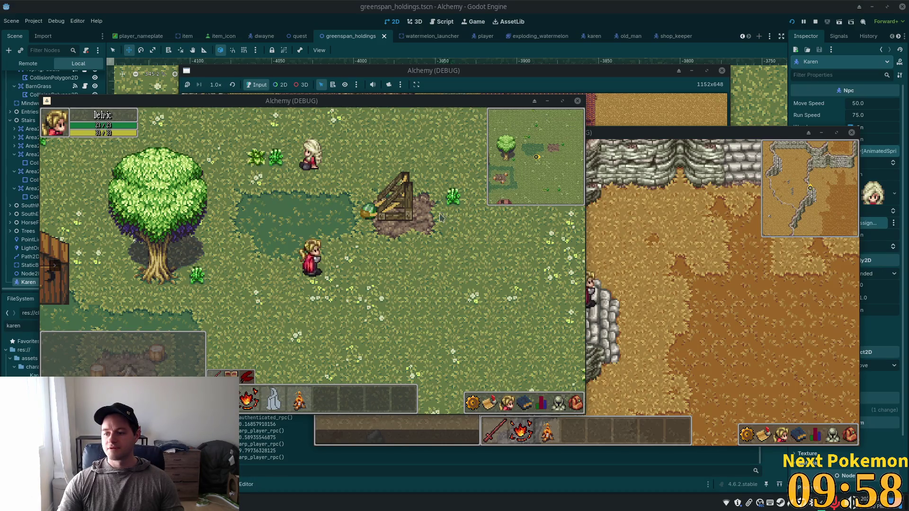
Grab the watermelon and stretch the catapult band until it launches.
{"action": "key", "text": "d"}
{"action": "key", "text": "w"}
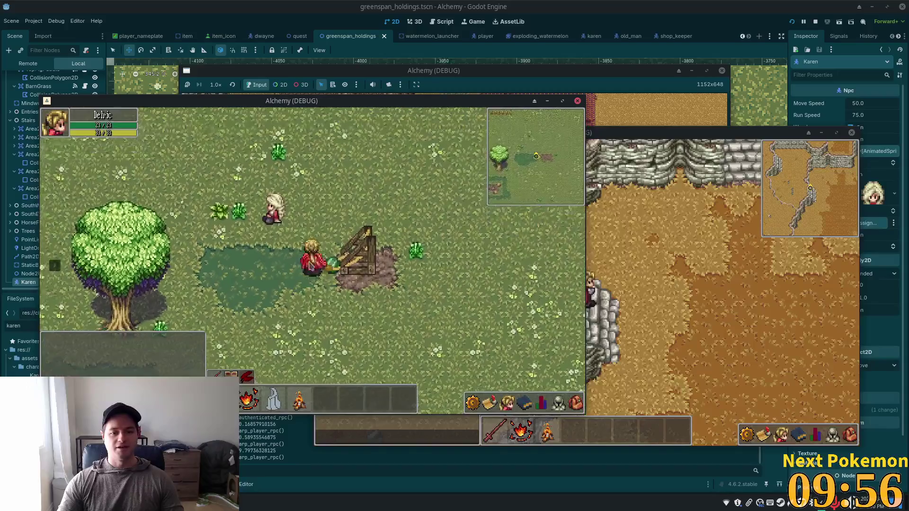
{"action": "key", "text": "a"}
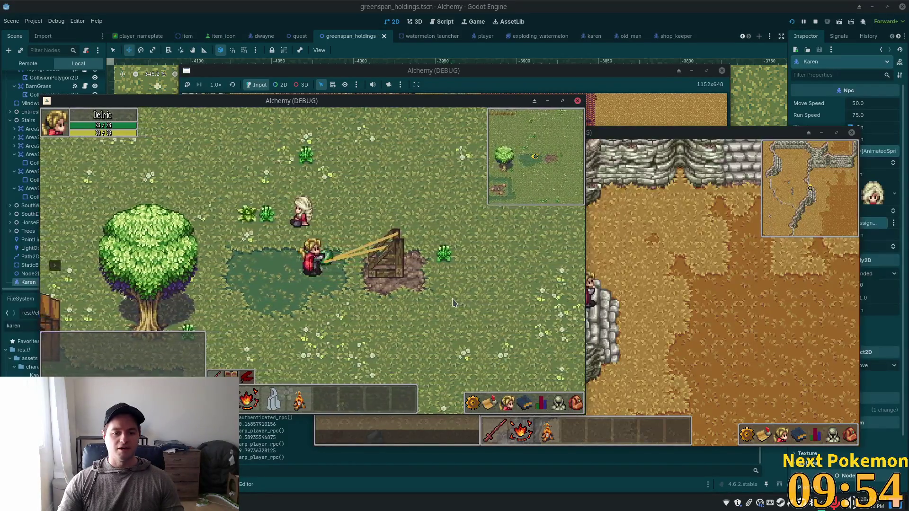
{"action": "key", "text": "a"}
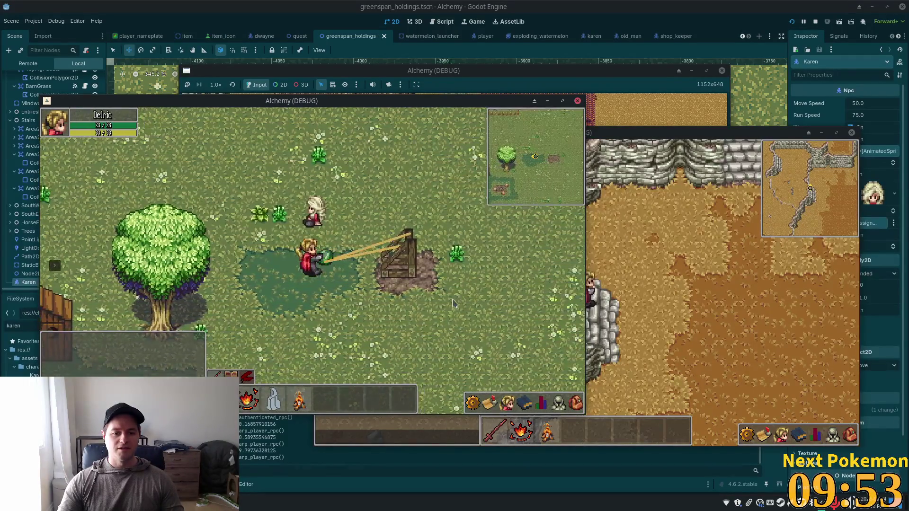
{"action": "key", "text": "a"}
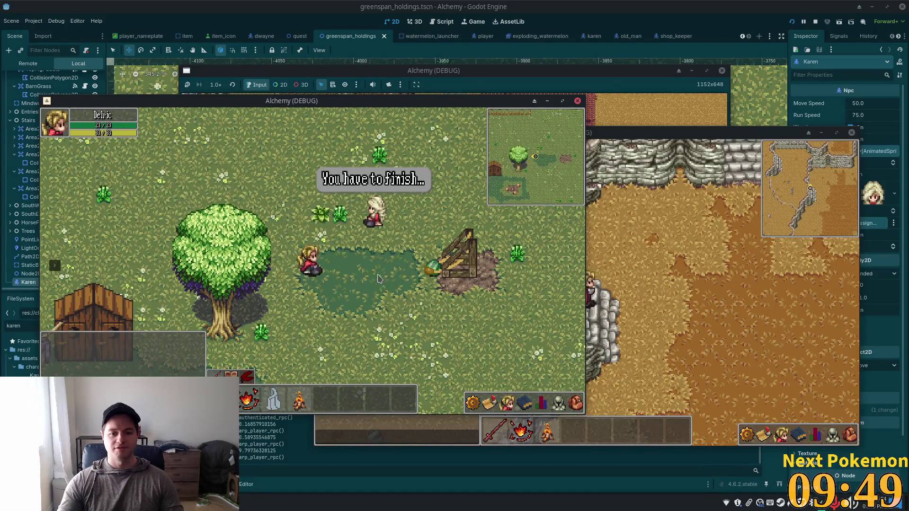
{"action": "key", "text": "d"}
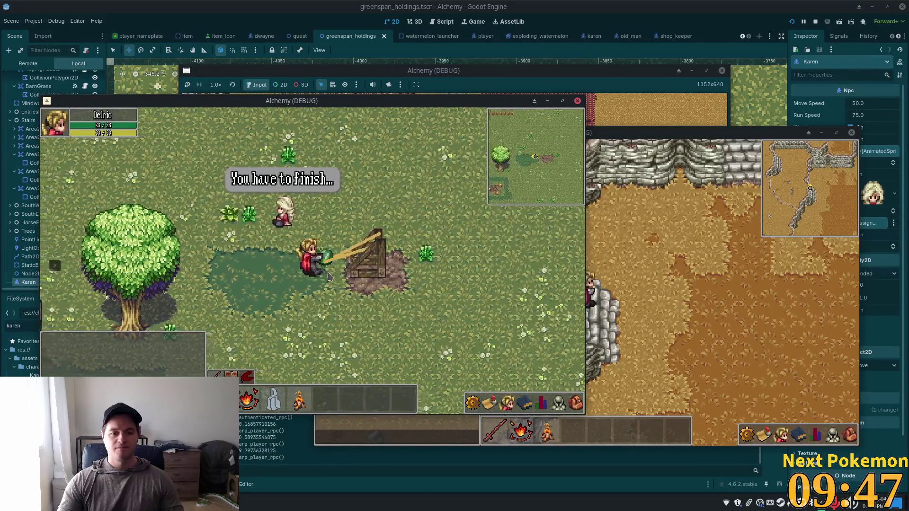
{"action": "key", "text": "a"}
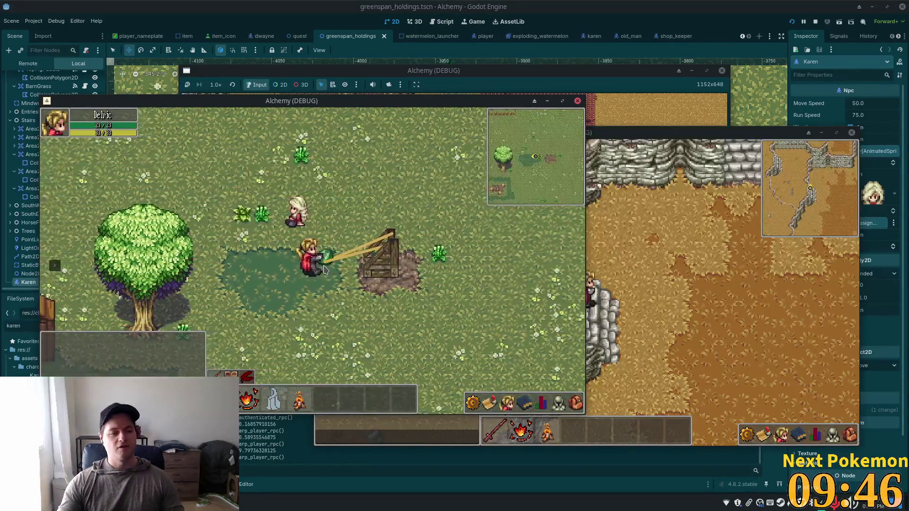
{"action": "key", "text": "a"}
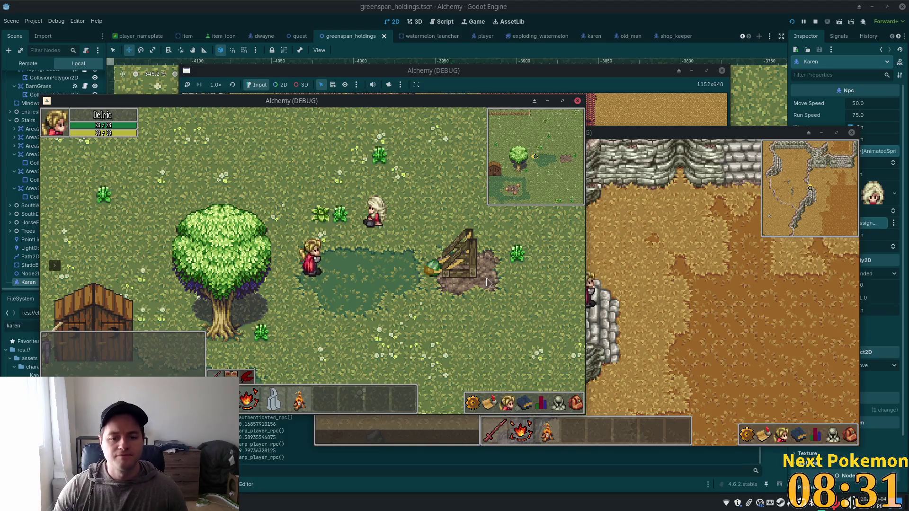
Launch the watermelon from the catapult a second time.
{"action": "key", "text": "d"}
{"action": "key", "text": "a"}
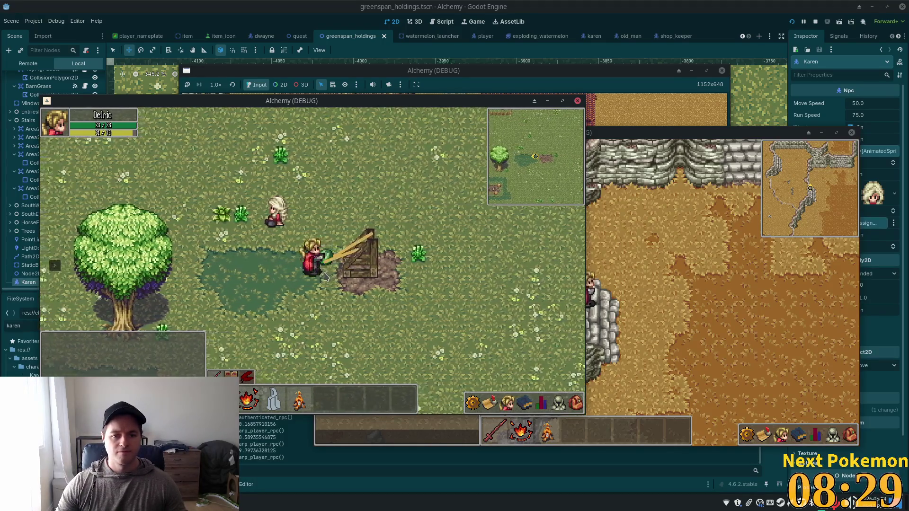
{"action": "key", "text": "a"}
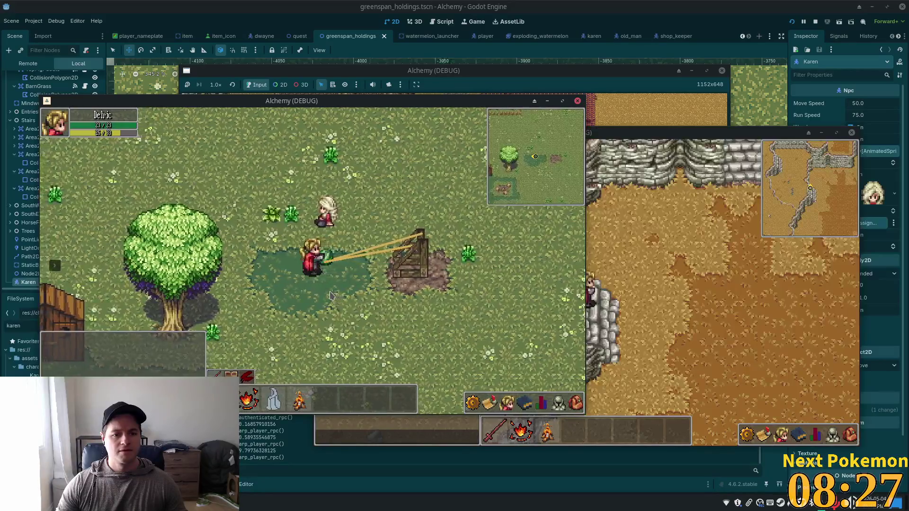
{"action": "key", "text": "a"}
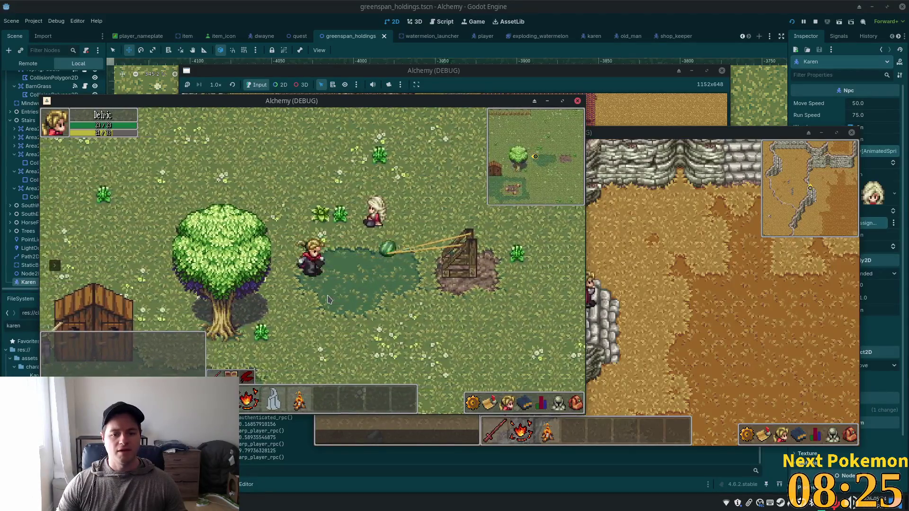
{"action": "key", "text": "a"}
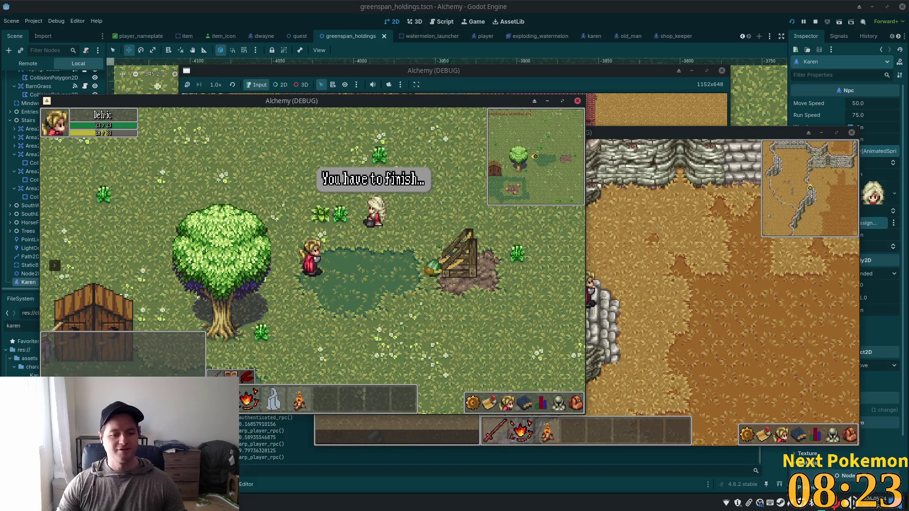
Walk past the barn, red-roofed house and tree row to the pig field, then bring up the alchemy-todo notes.
{"action": "key", "text": "Down"}
{"action": "key", "text": "Left"}
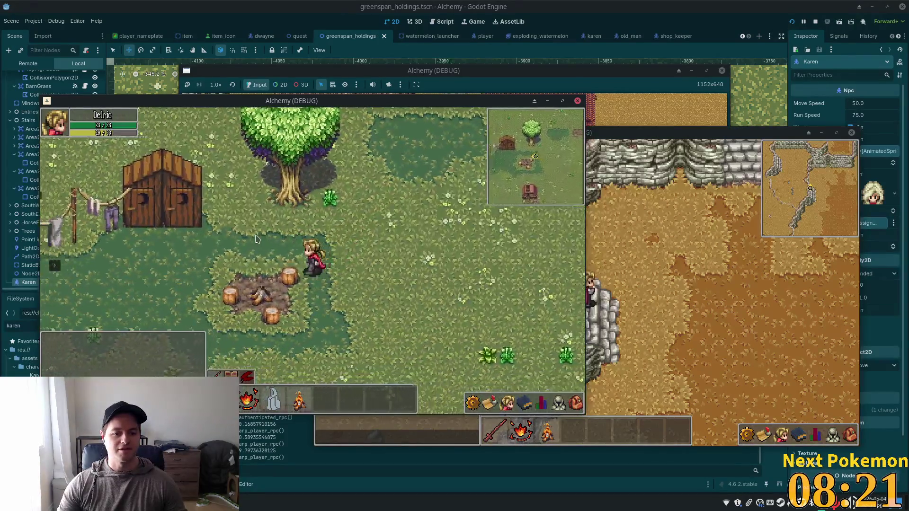
{"action": "key", "text": "Left"}
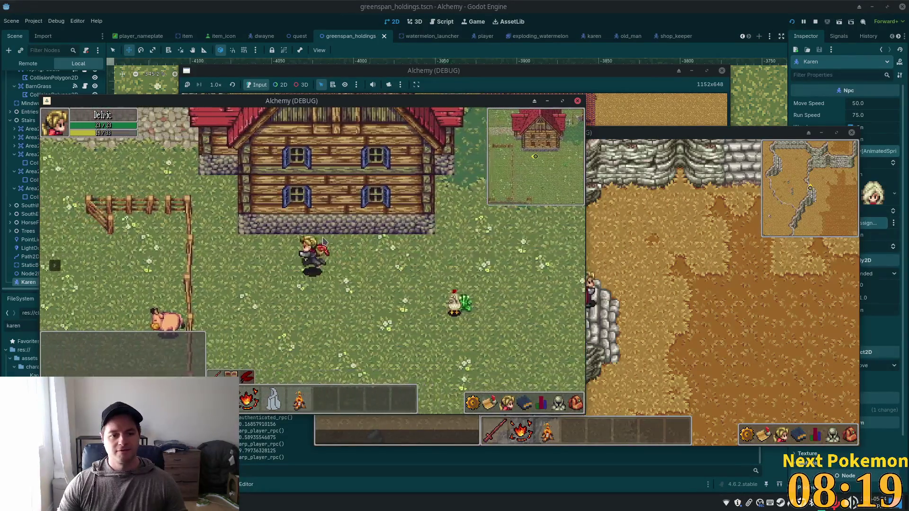
{"action": "key", "text": "Up"}
{"action": "key", "text": "Left"}
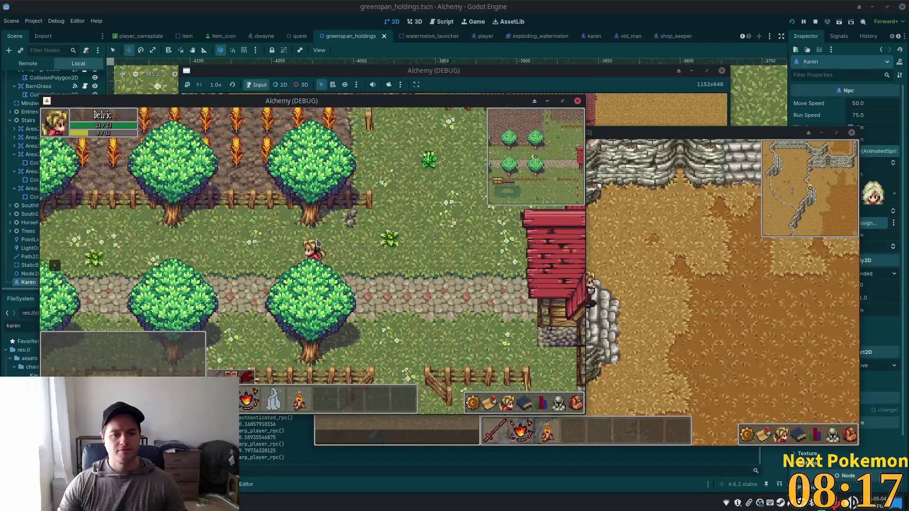
{"action": "key", "text": "Left"}
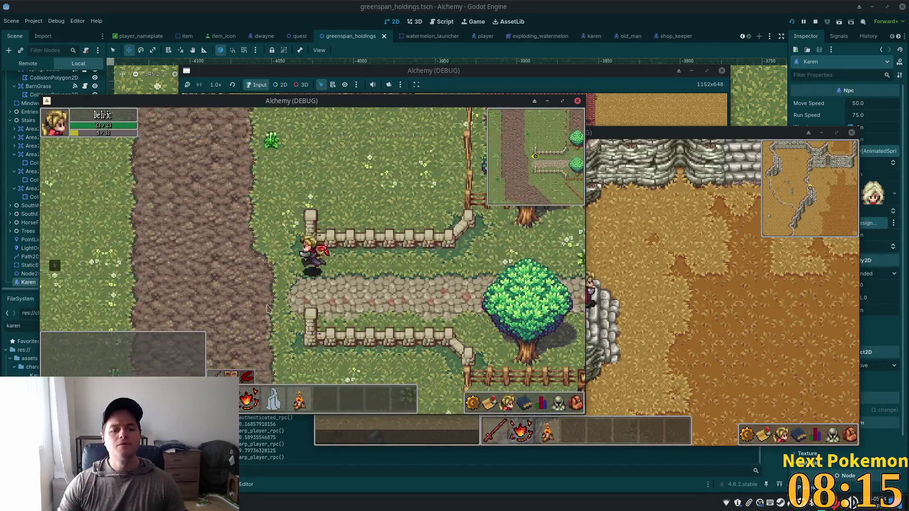
{"action": "key", "text": "Down"}
{"action": "key", "text": "Right"}
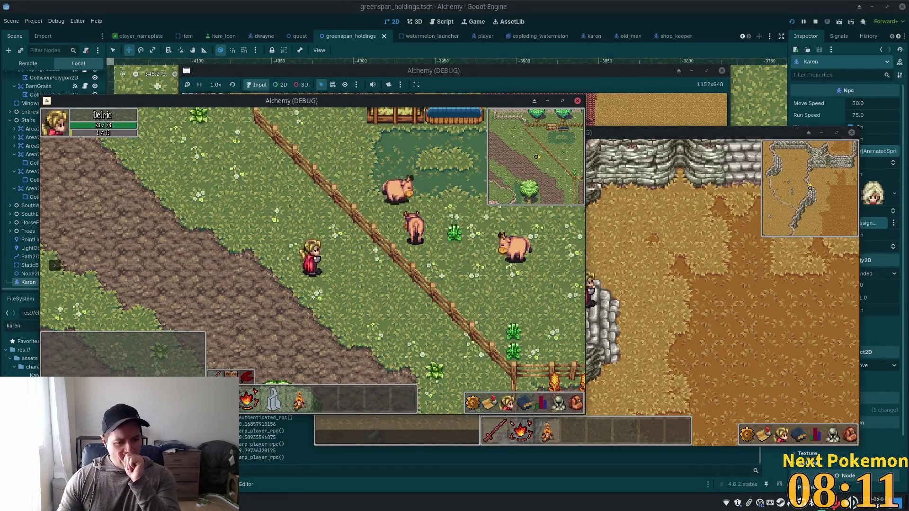
{"action": "key", "text": "alt+Tab"}
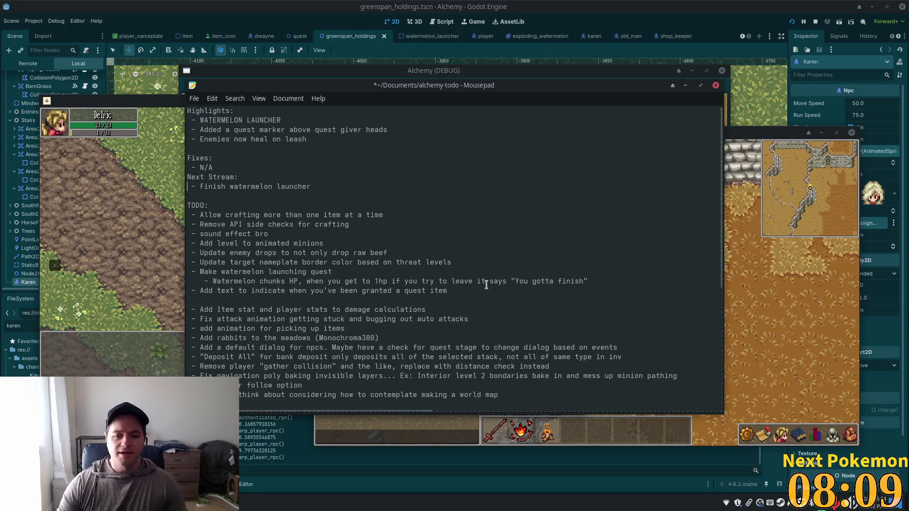
Replace the old Highlights bullets with 'Finished watermelon launch'.
{"action": "left_click", "coordinate": [480, 272]}
{"action": "scroll", "coordinate": [495, 279], "scroll_direction": "down", "scroll_amount": 1}
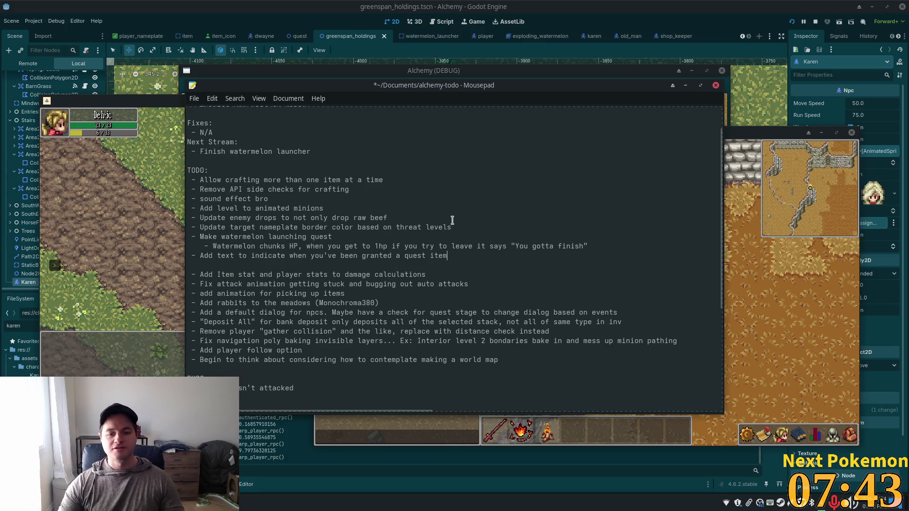
{"action": "scroll", "coordinate": [505, 279], "scroll_direction": "down", "scroll_amount": 4}
{"action": "scroll", "coordinate": [528, 259], "scroll_direction": "up", "scroll_amount": 4}
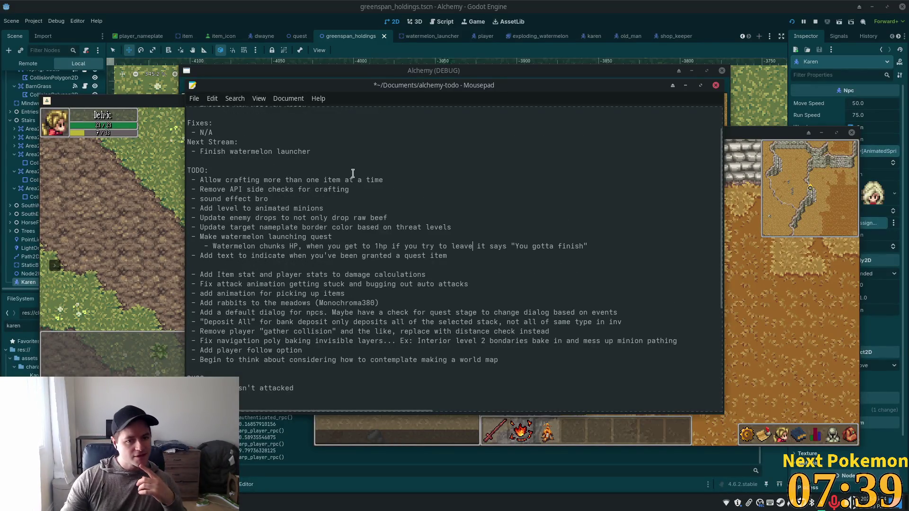
{"action": "double_click", "coordinate": [298, 256]}
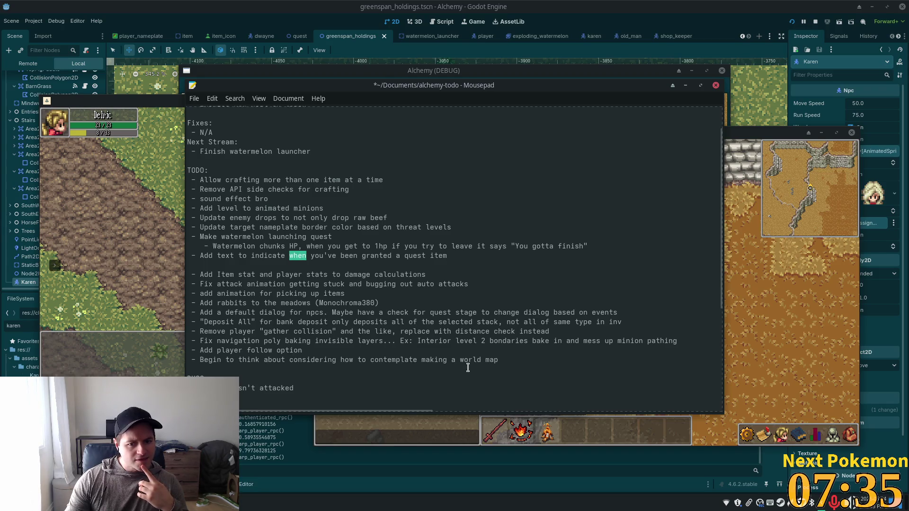
{"action": "left_click", "coordinate": [298, 160]}
{"action": "scroll", "coordinate": [312, 175], "scroll_direction": "up", "scroll_amount": 2}
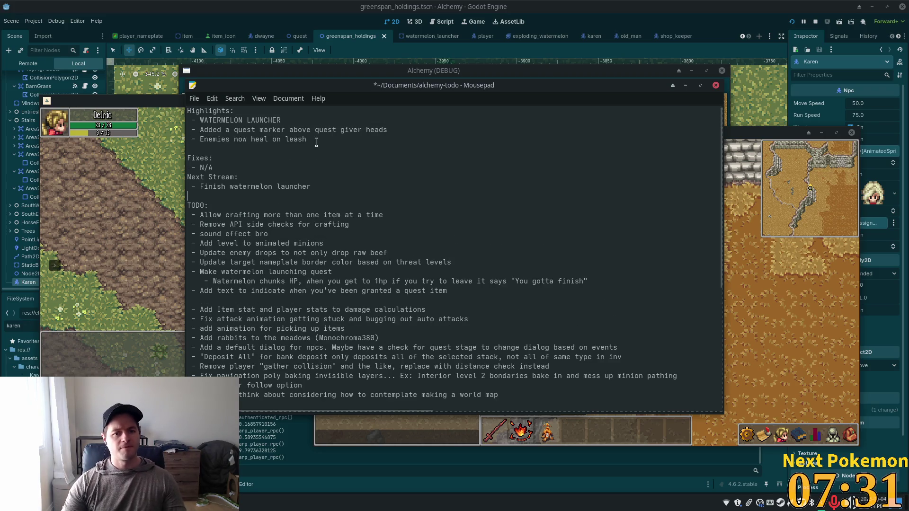
{"action": "left_click_drag", "start_coordinate": [318, 144], "coordinate": [200, 120]}
{"action": "key", "text": "BackSpace"}
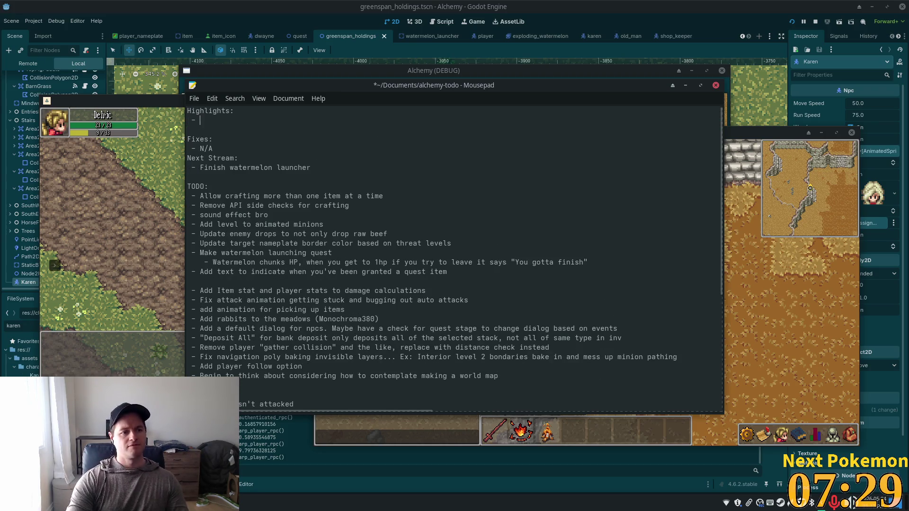
{"action": "type", "text": "F"}
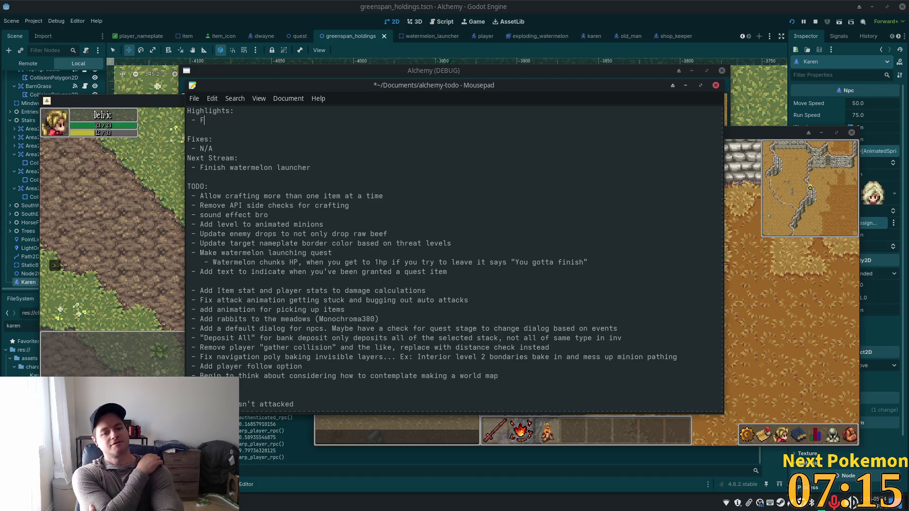
{"action": "type", "text": "inished watermelo"}
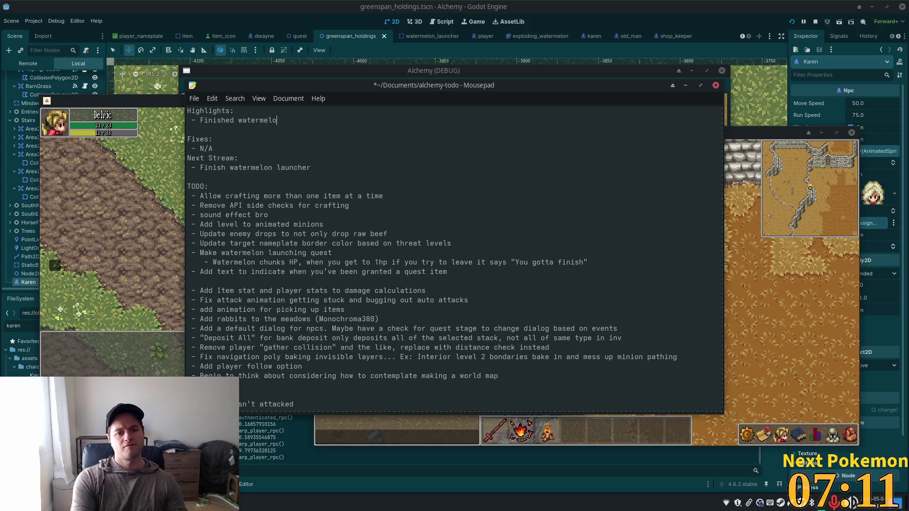
{"action": "type", "text": "n launcher"}
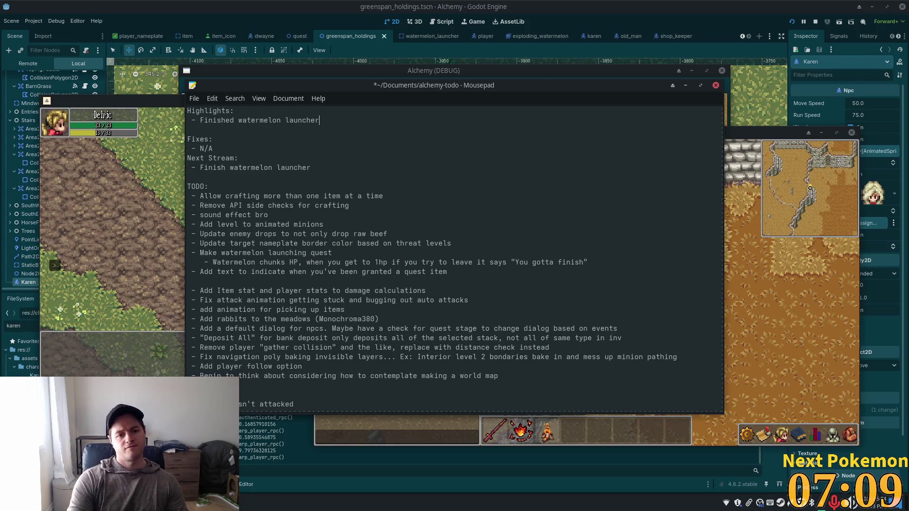
Select both lines of the watermelon quest entry in TODO and delete them.
{"action": "left_click", "coordinate": [204, 129]}
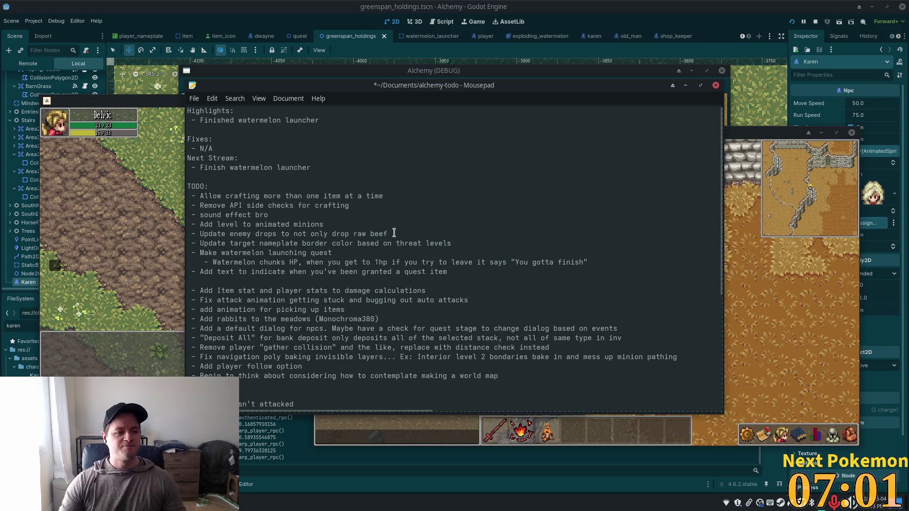
{"action": "left_click", "coordinate": [260, 176]}
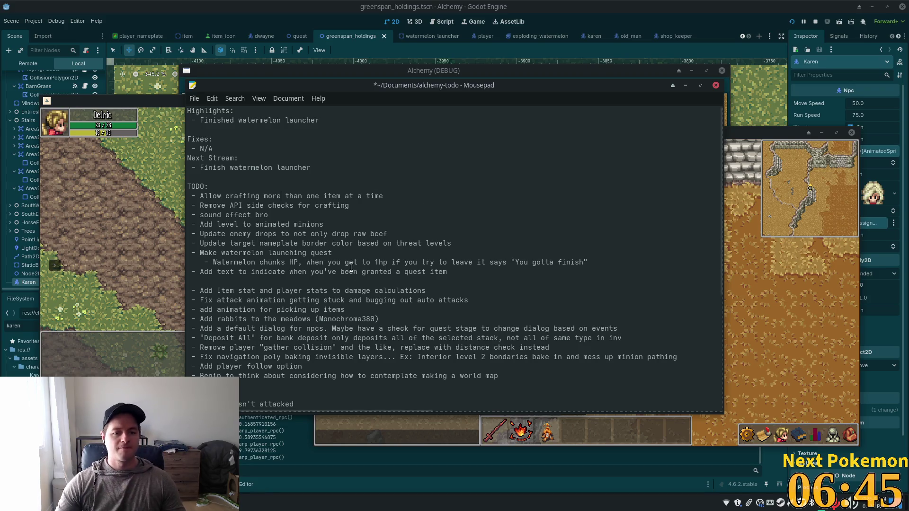
{"action": "left_click_drag", "start_coordinate": [200, 196], "coordinate": [299, 197]}
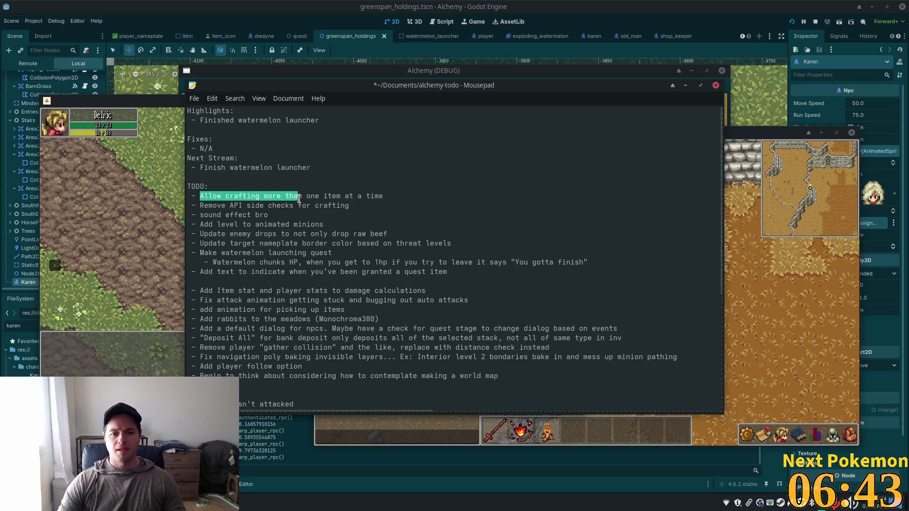
{"action": "left_click", "coordinate": [402, 196]}
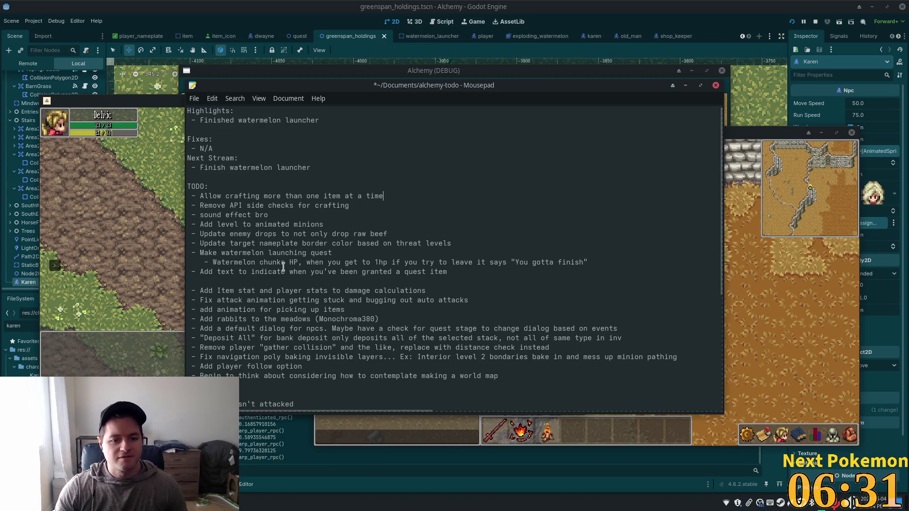
{"action": "left_click", "coordinate": [216, 252]}
{"action": "left_click_drag", "start_coordinate": [614, 261], "coordinate": [170, 254]}
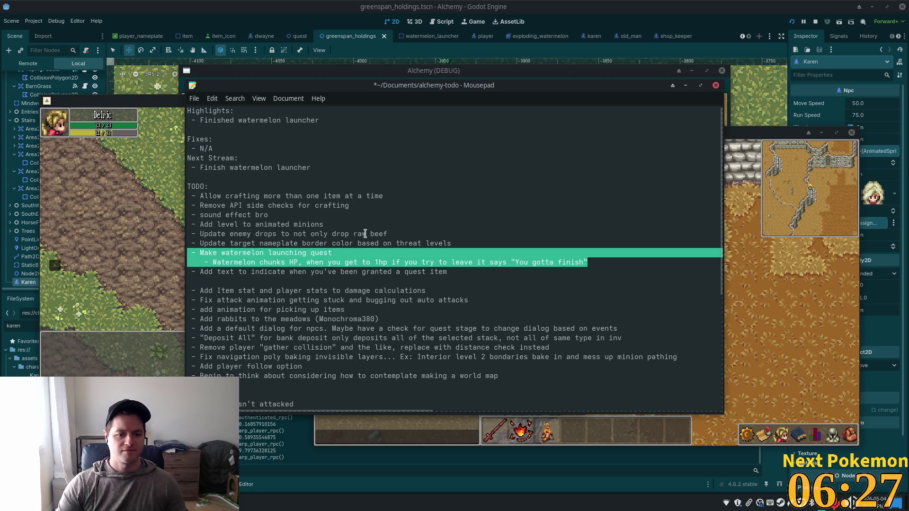
{"action": "key", "text": "BackSpace"}
{"action": "key", "text": "BackSpace"}
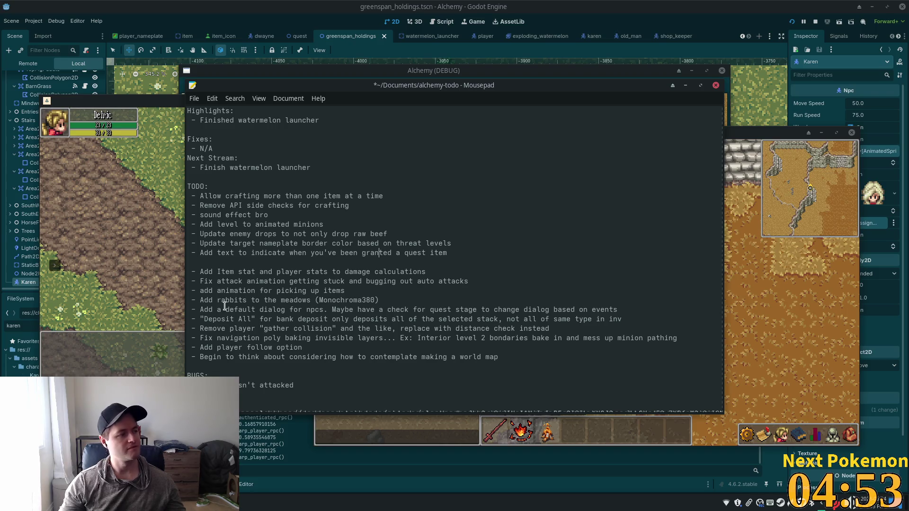
{"action": "left_click", "coordinate": [422, 301]}
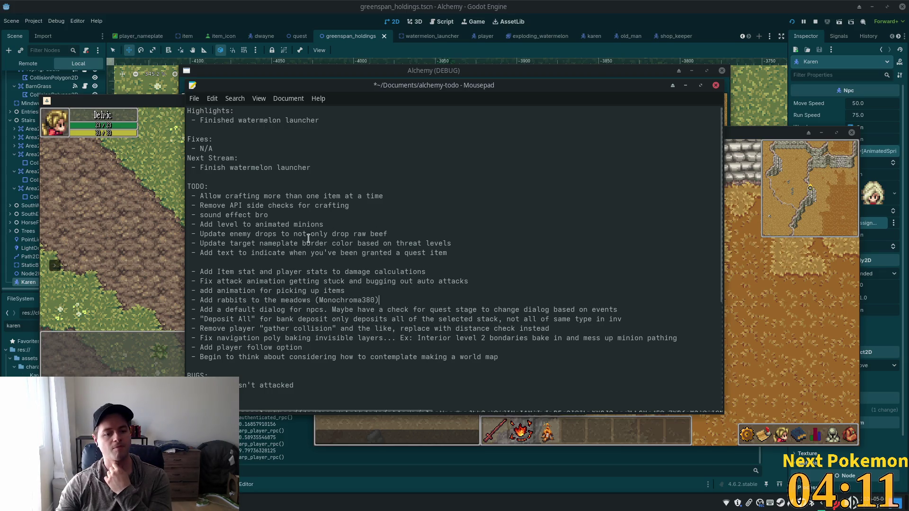
{"action": "left_click", "coordinate": [263, 262]}
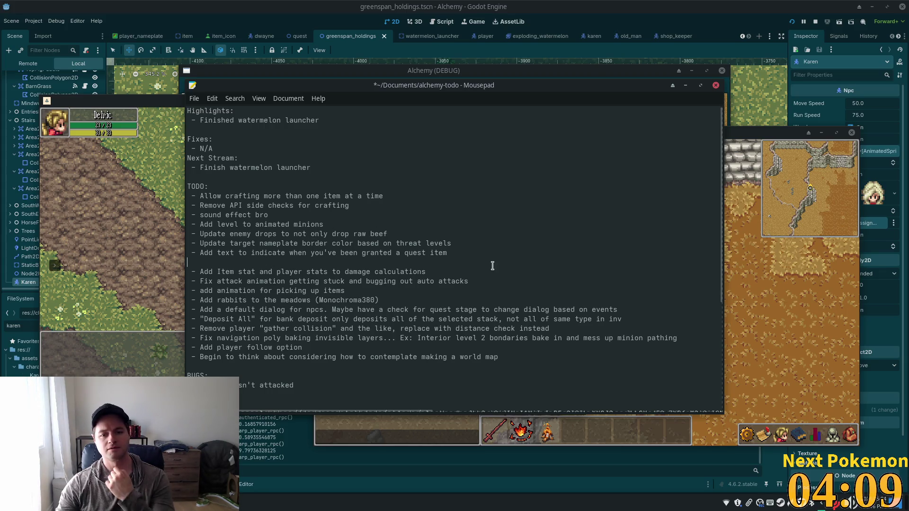
{"action": "left_click_drag", "start_coordinate": [221, 234], "coordinate": [447, 243]}
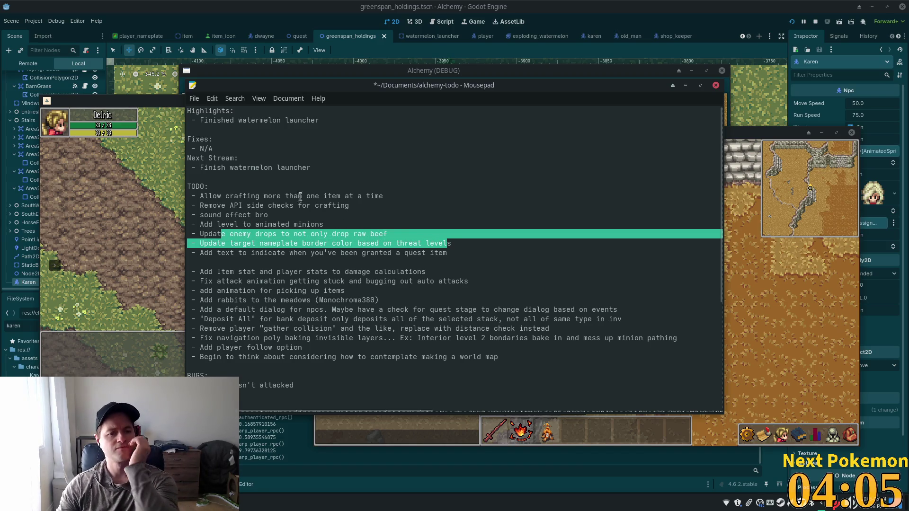
{"action": "double_click", "coordinate": [223, 224]}
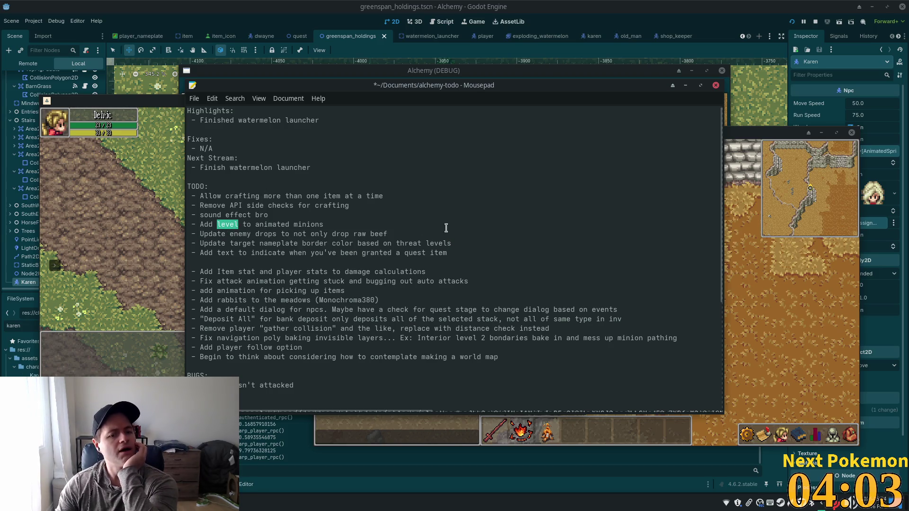
{"action": "left_click_drag", "start_coordinate": [197, 222], "coordinate": [308, 233]}
{"action": "left_click", "coordinate": [282, 200]}
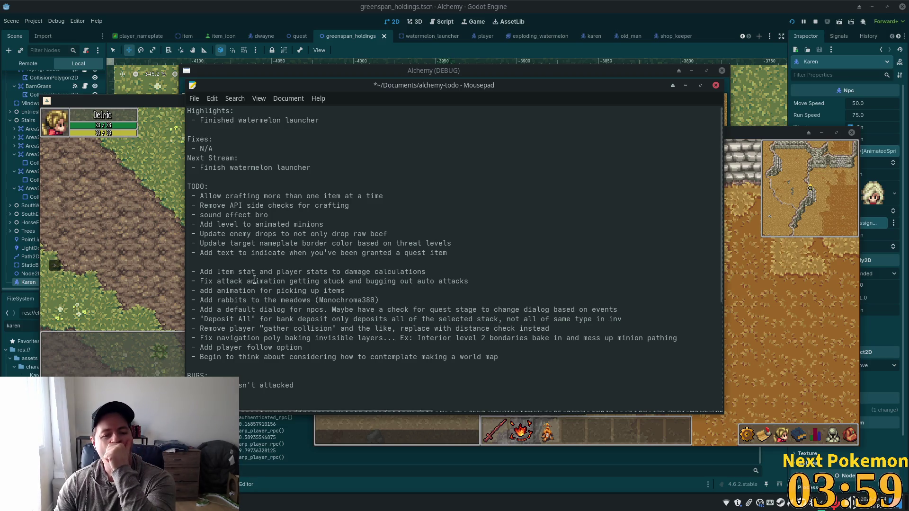
{"action": "left_click_drag", "start_coordinate": [204, 272], "coordinate": [463, 283]}
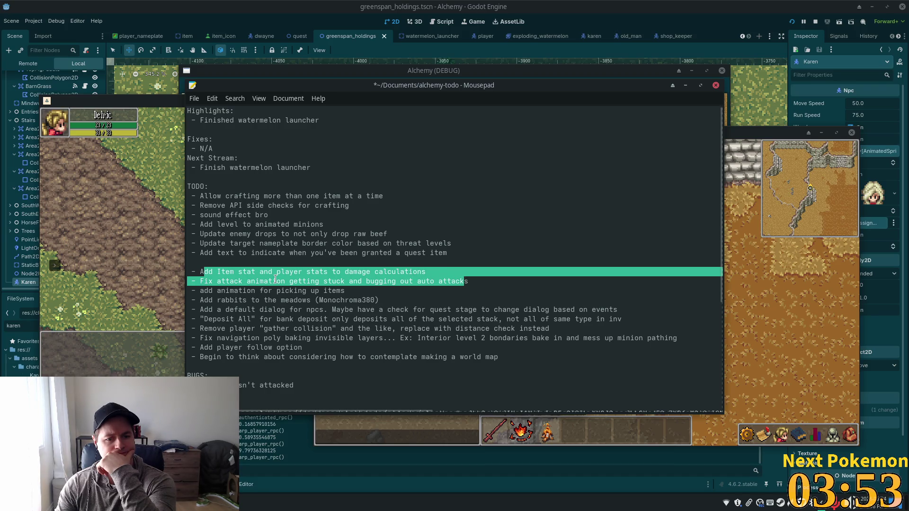
{"action": "left_click", "coordinate": [472, 281]}
{"action": "key", "text": "shift+Home"}
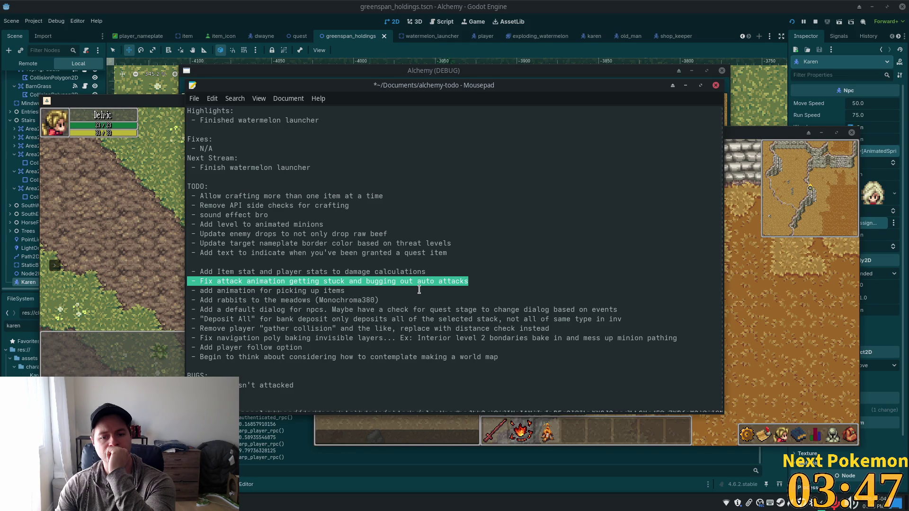
{"action": "left_click", "coordinate": [320, 281]}
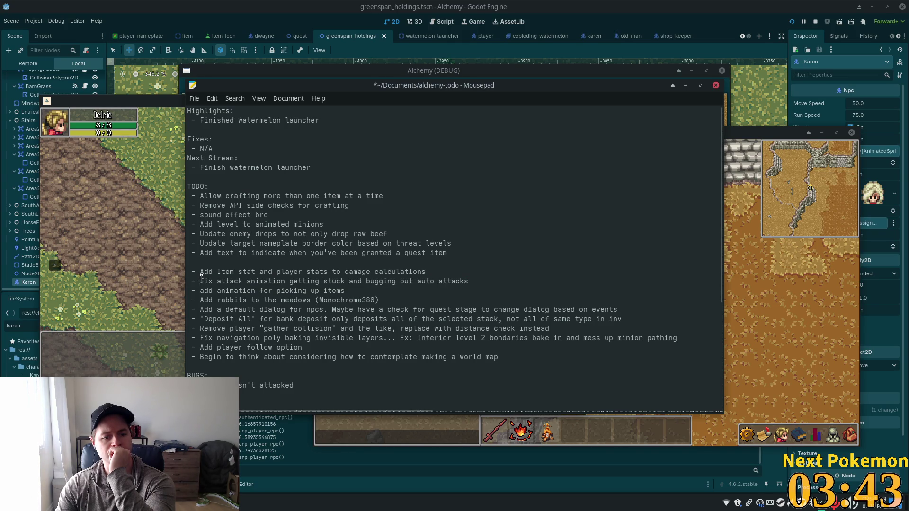
{"action": "left_click_drag", "start_coordinate": [200, 281], "coordinate": [480, 282]}
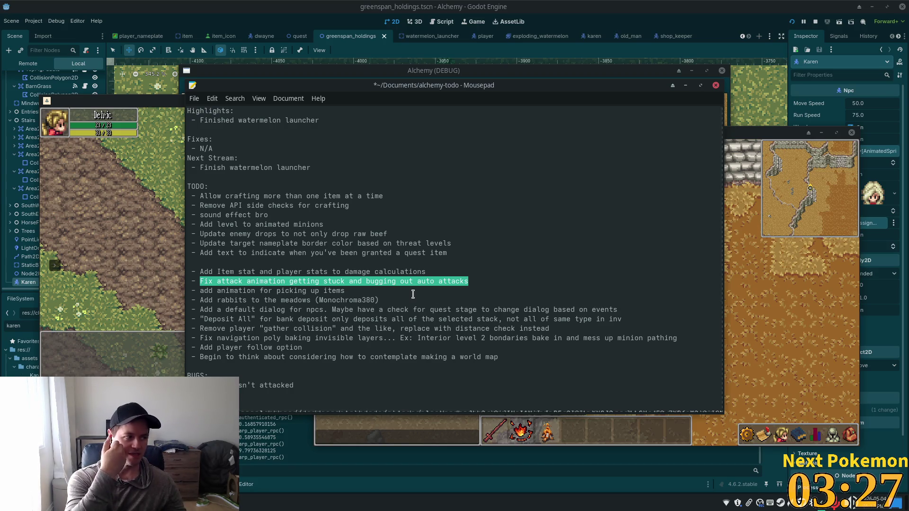
Clear the attack animation highlight and raise the Alchemy (DEBUG) window over Mousepad.
{"action": "left_click", "coordinate": [435, 279]}
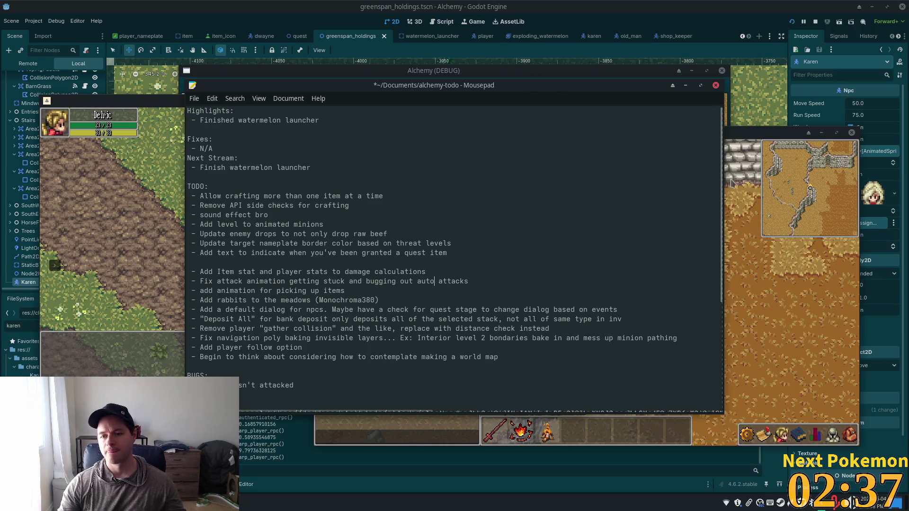
{"action": "left_click", "coordinate": [762, 281]}
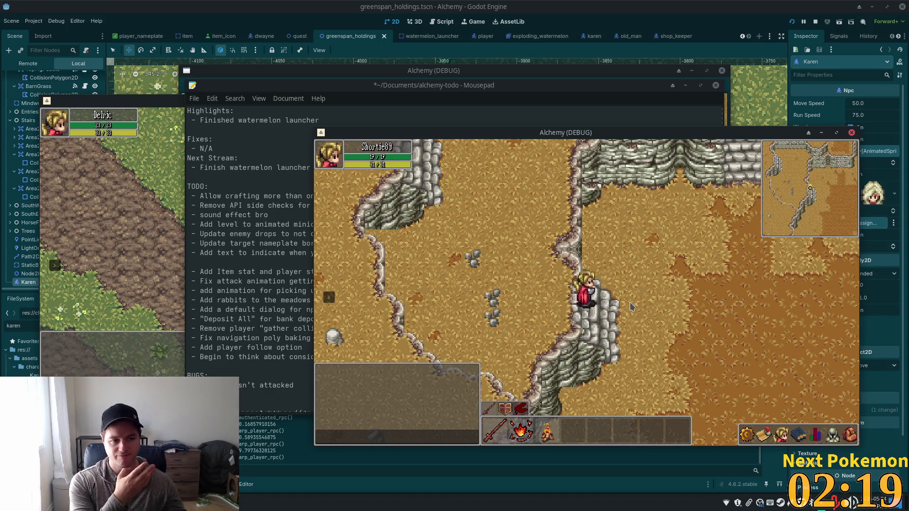
Walk up-left past the rock walls, through Ouros and across the bridge into the inn and back out.
{"action": "key", "text": "w+a"}
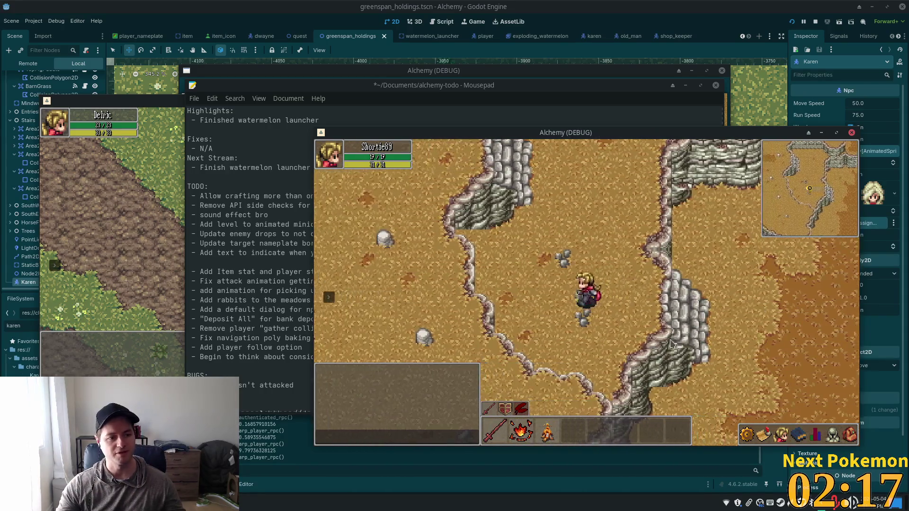
{"action": "key", "text": "w+a"}
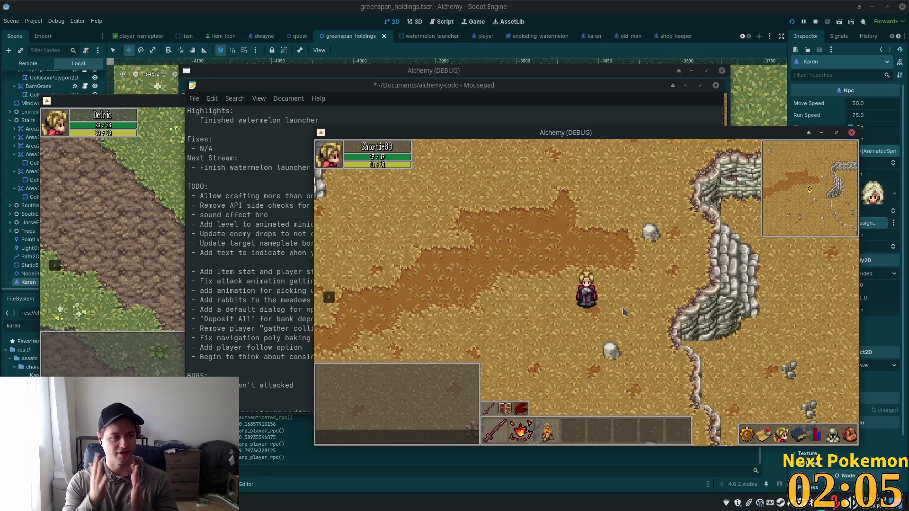
{"action": "key", "text": "d"}
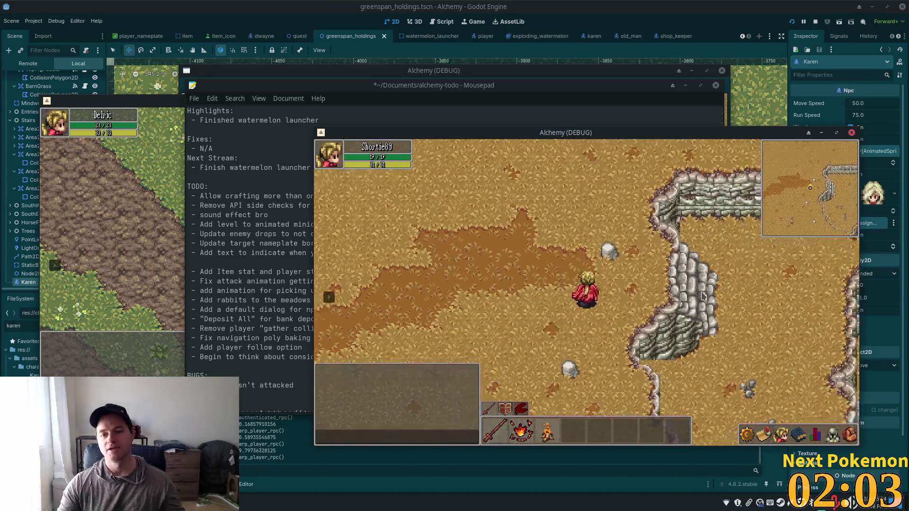
{"action": "key", "text": "s"}
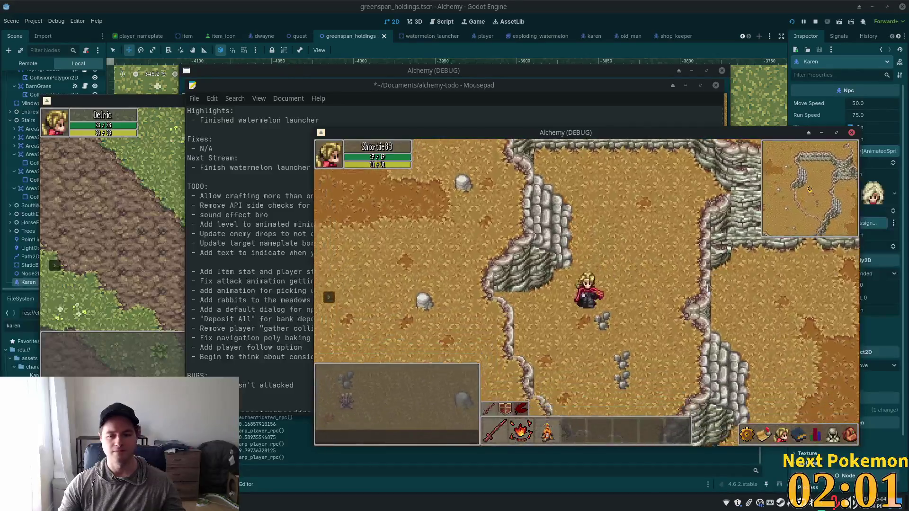
{"action": "key", "text": "d"}
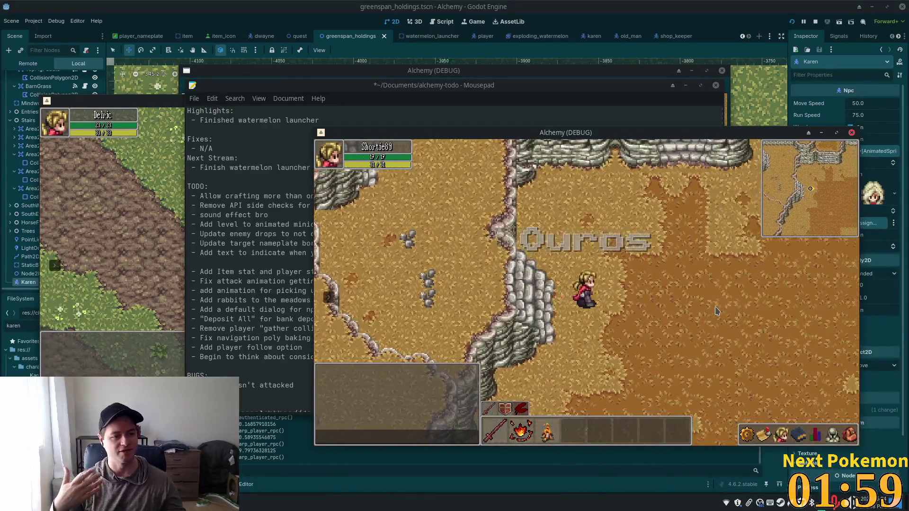
{"action": "key", "text": "d"}
{"action": "key", "text": "s"}
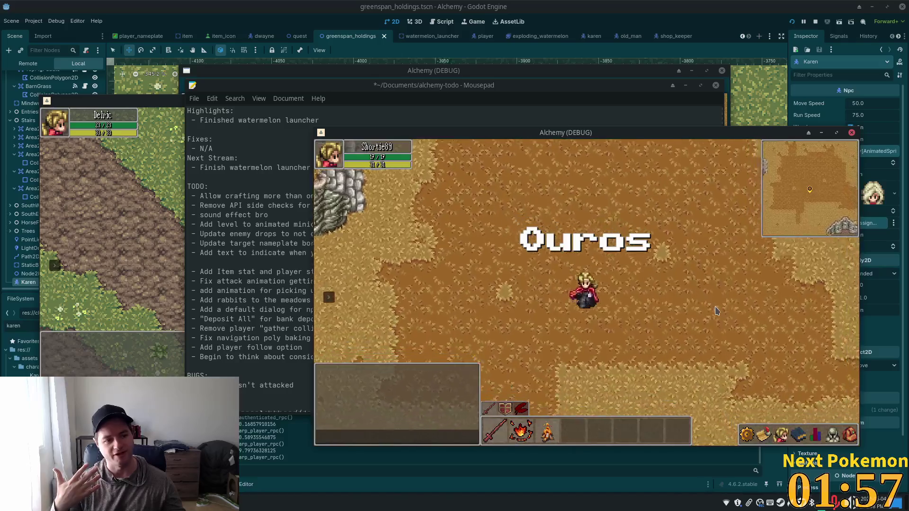
{"action": "key", "text": "d"}
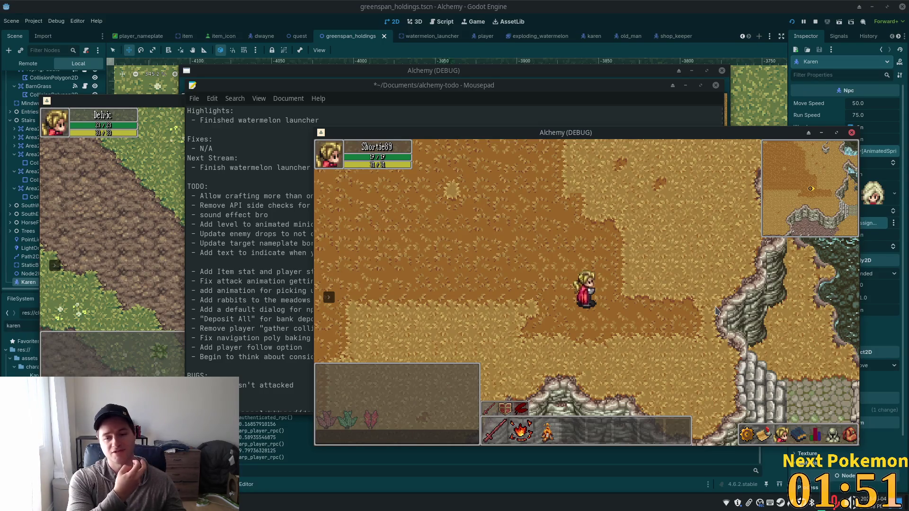
{"action": "key", "text": "d"}
{"action": "key", "text": "s"}
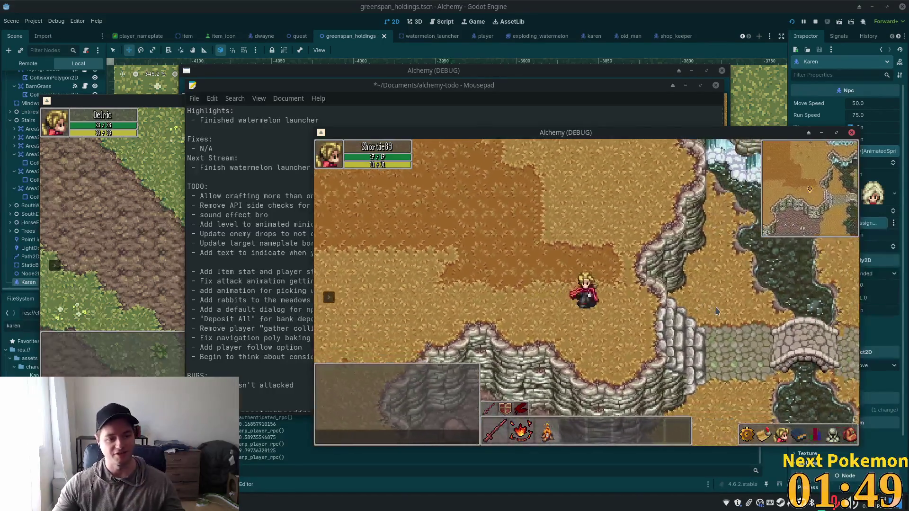
{"action": "key", "text": "d"}
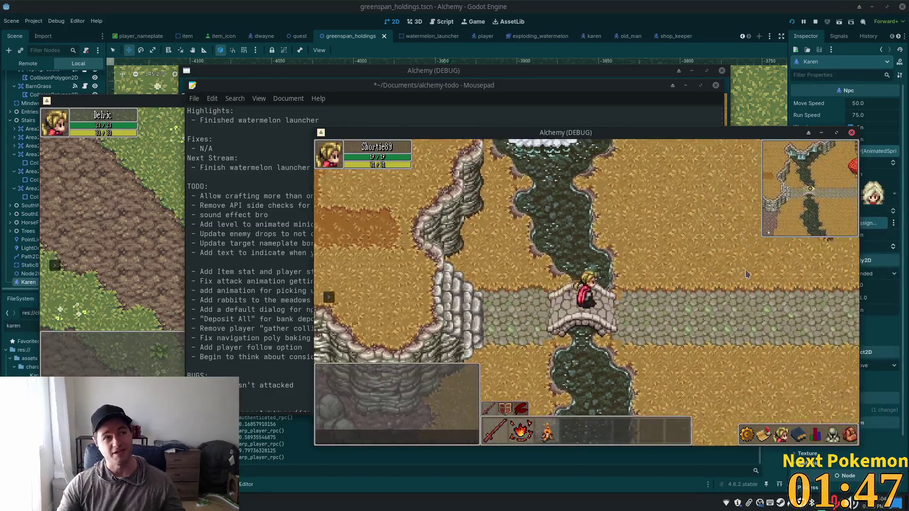
{"action": "key", "text": "d"}
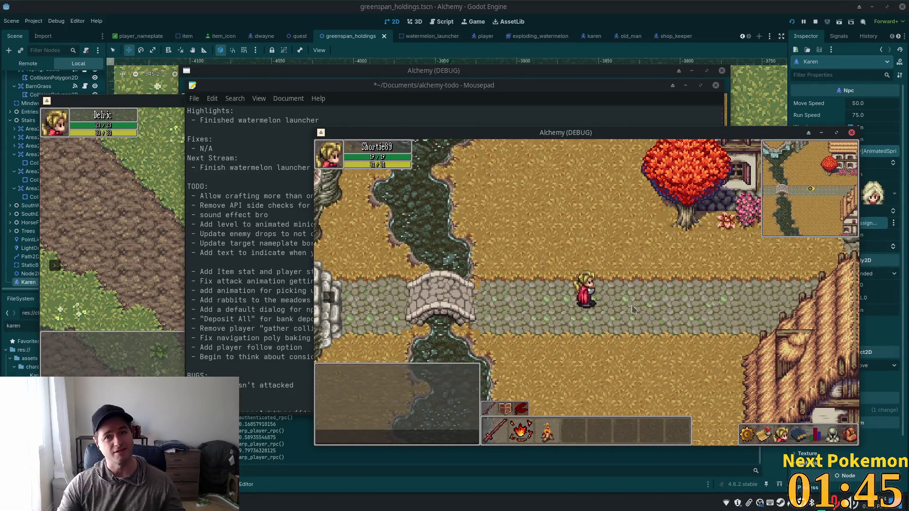
{"action": "key", "text": "d"}
{"action": "key", "text": "w"}
{"action": "key", "text": "w"}
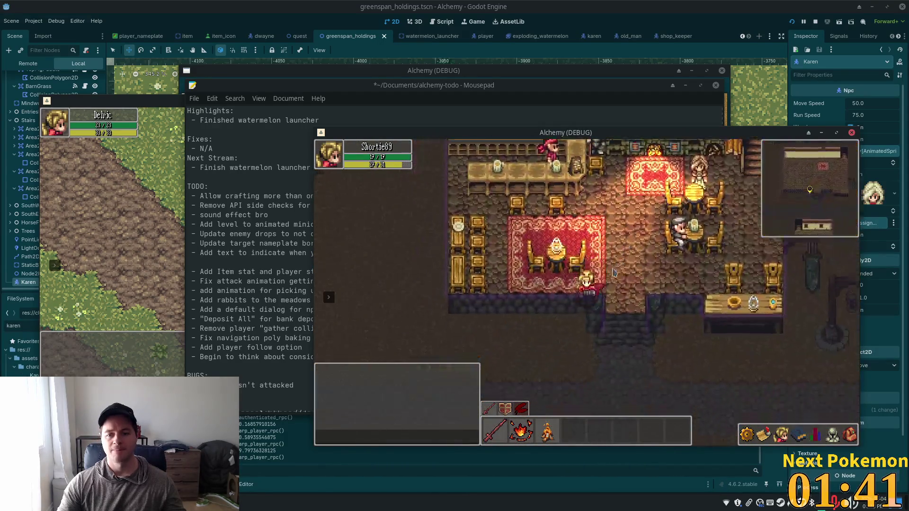
{"action": "key", "text": "s"}
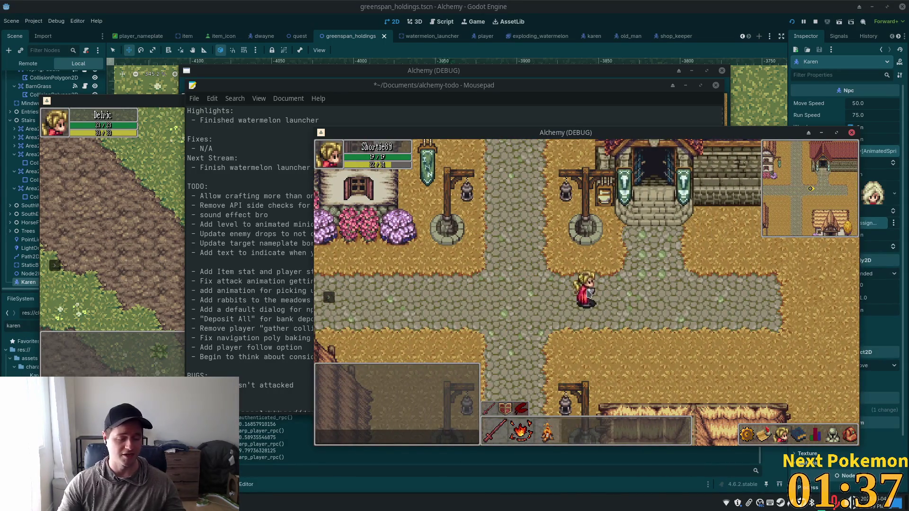
Walk north through Etheros Forest and the highlands to the travel-point ledge.
{"action": "key", "text": "w"}
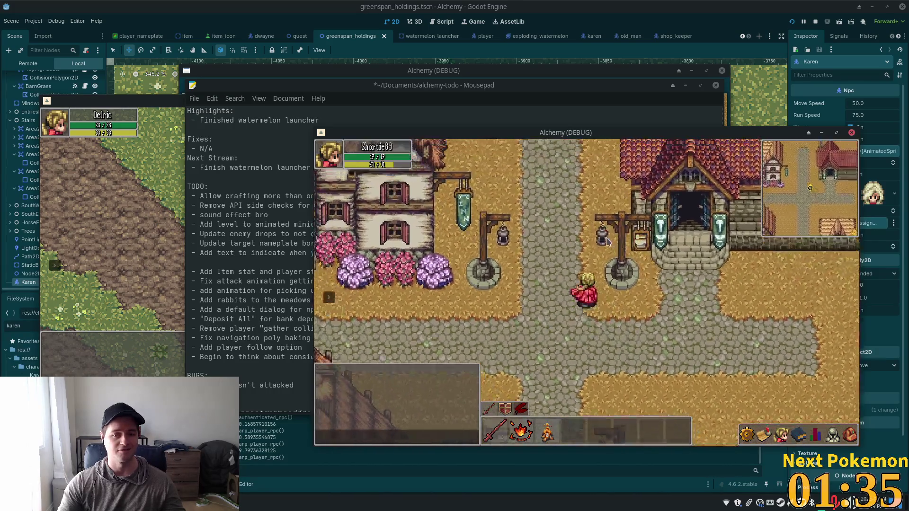
{"action": "key", "text": "w"}
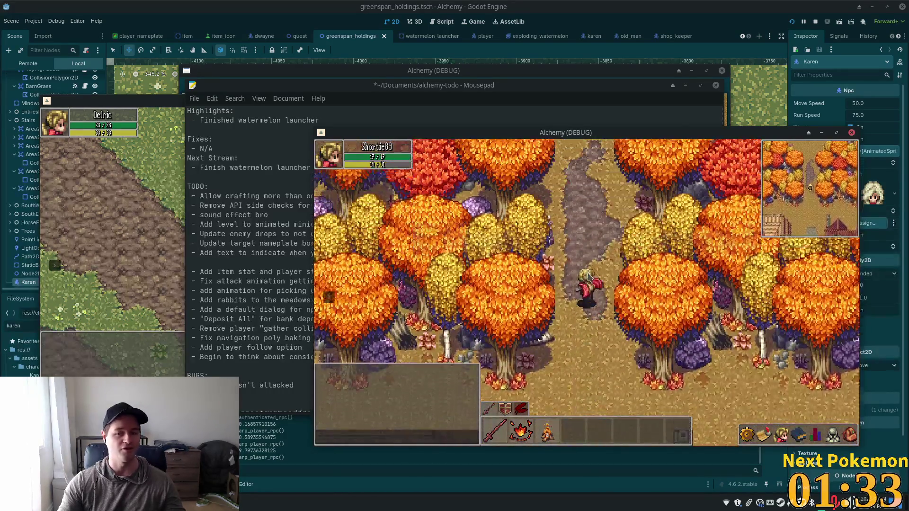
{"action": "key", "text": "w"}
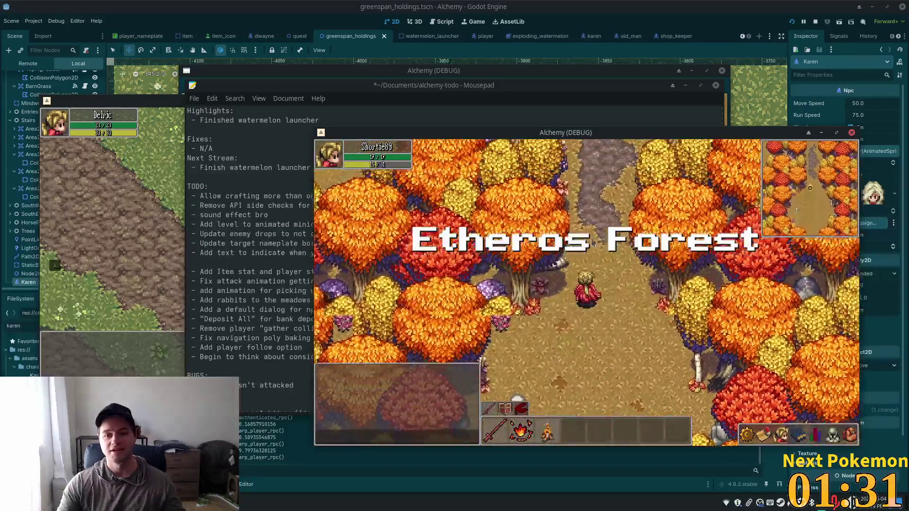
{"action": "key", "text": "w"}
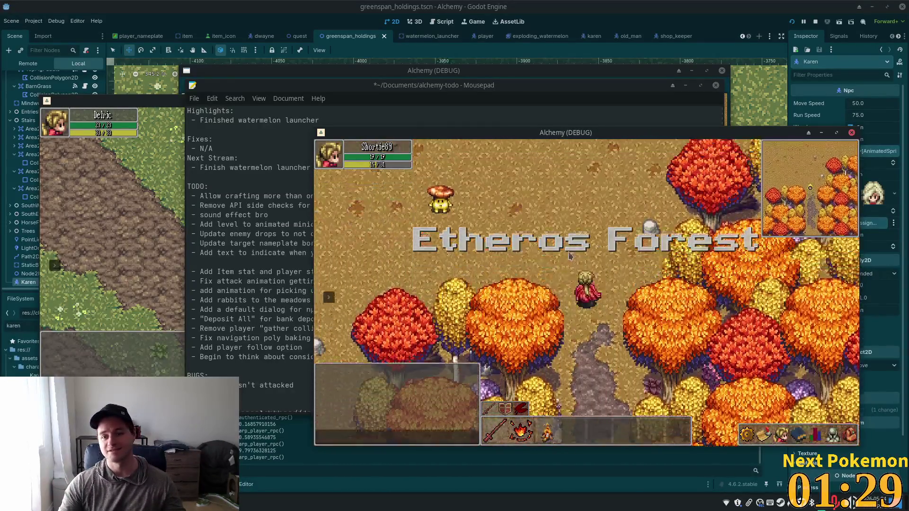
{"action": "key", "text": "w"}
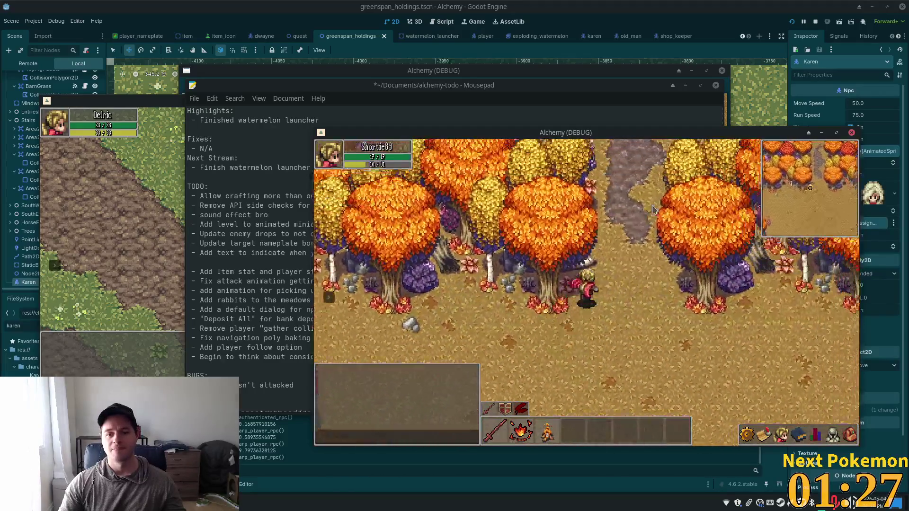
{"action": "key", "text": "w"}
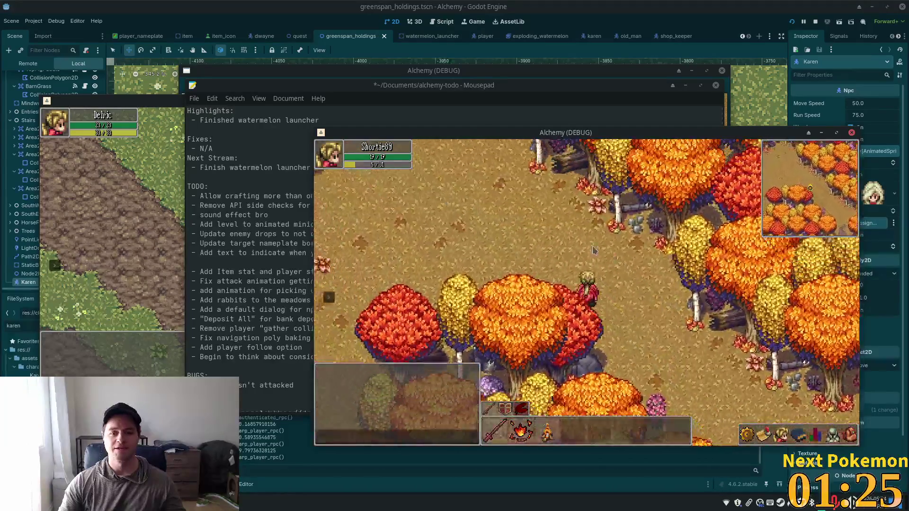
{"action": "key", "text": "w"}
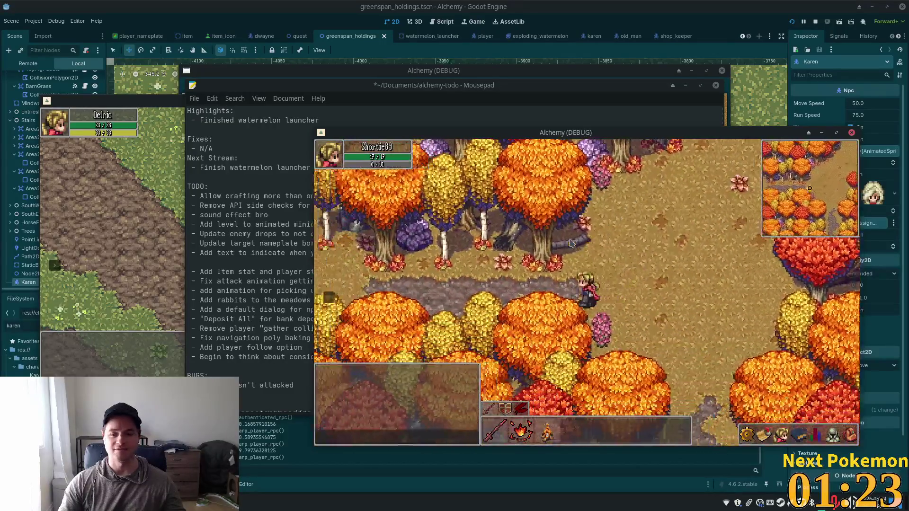
{"action": "key", "text": "w"}
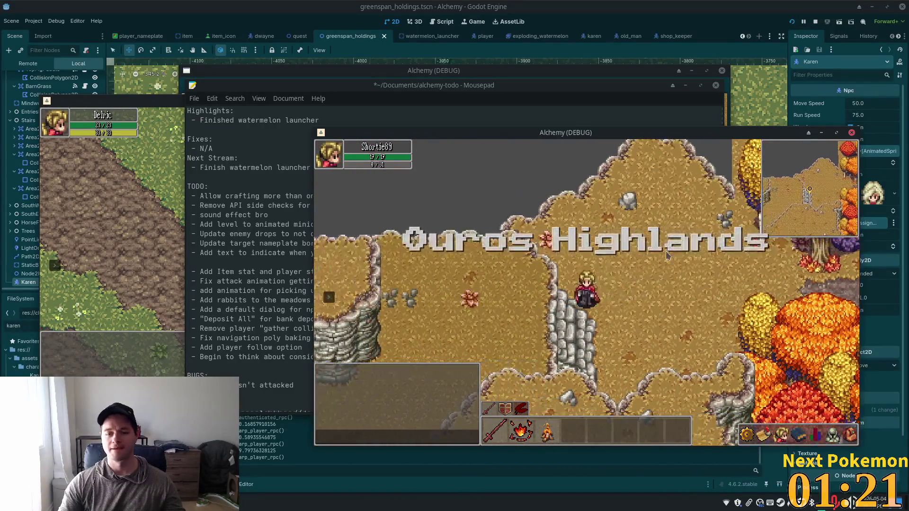
{"action": "key", "text": "a"}
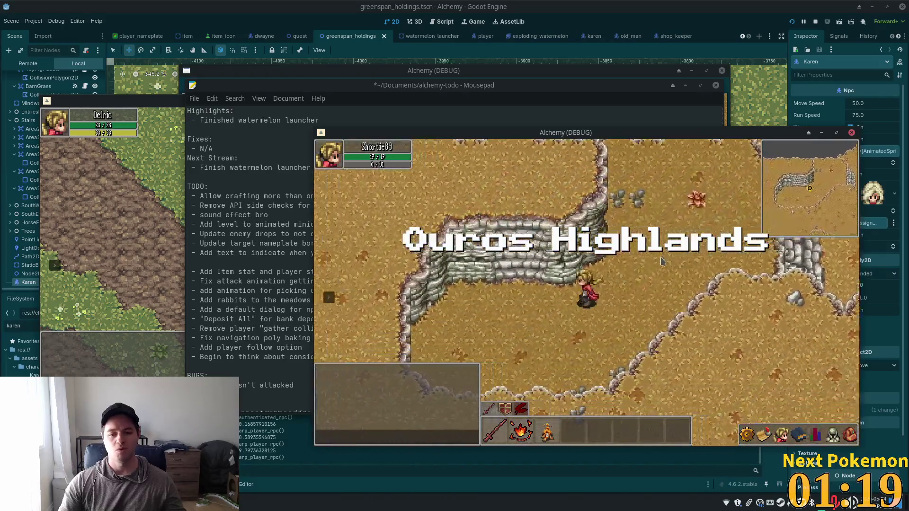
{"action": "key", "text": "w"}
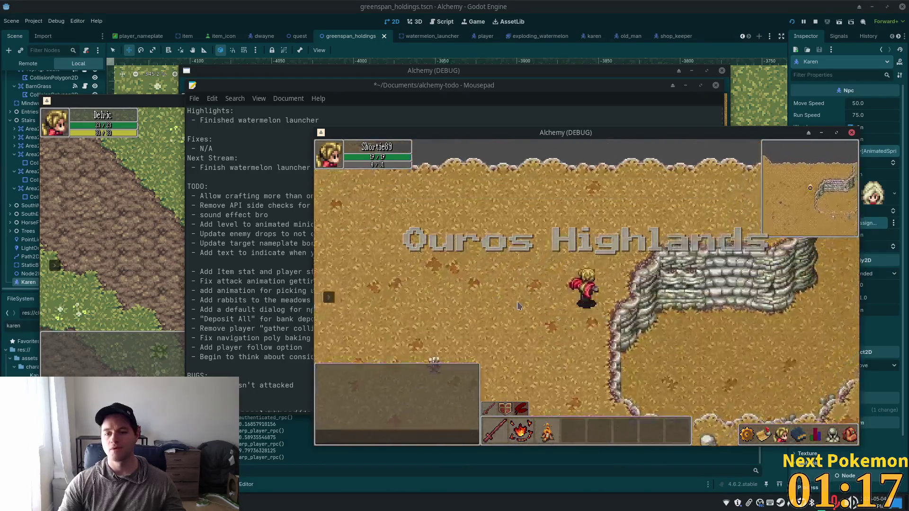
Teleport to Ouros and walk to the farm's cow pen to attack a cow.
{"action": "left_click", "coordinate": [328, 297]}
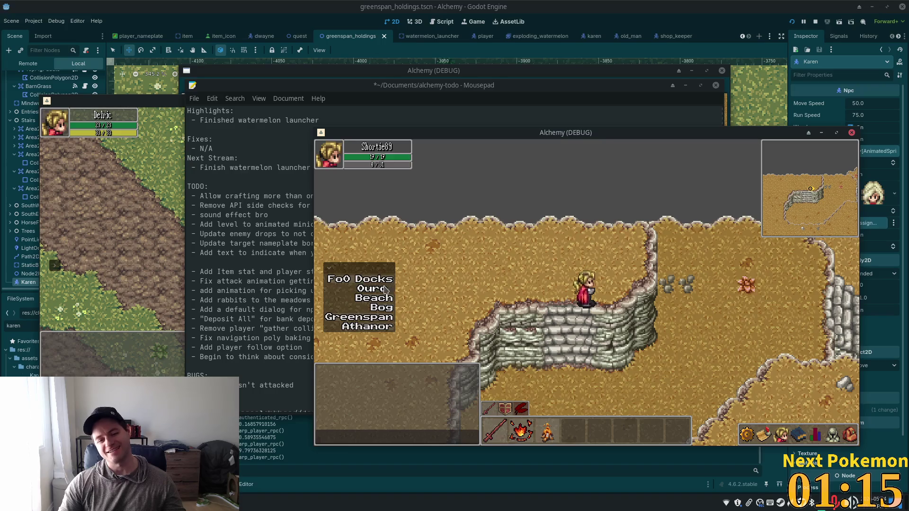
{"action": "left_click", "coordinate": [386, 289]}
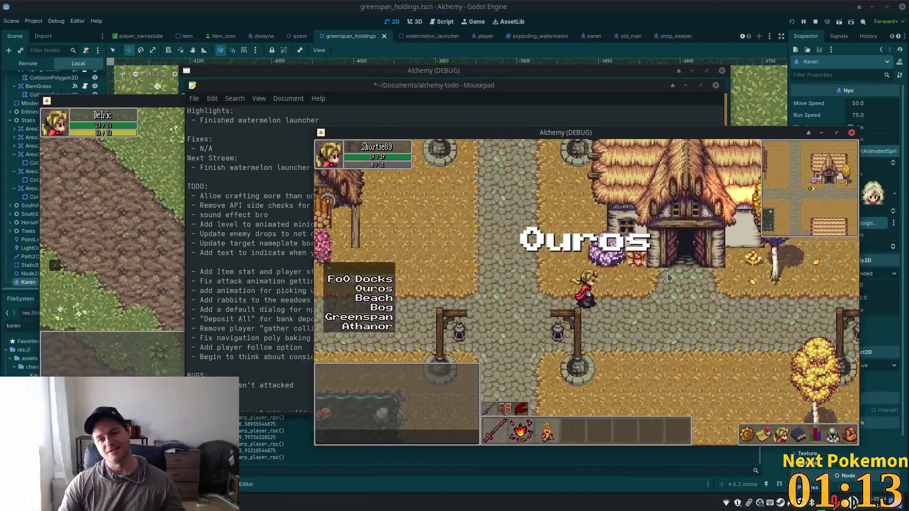
{"action": "key", "text": "a"}
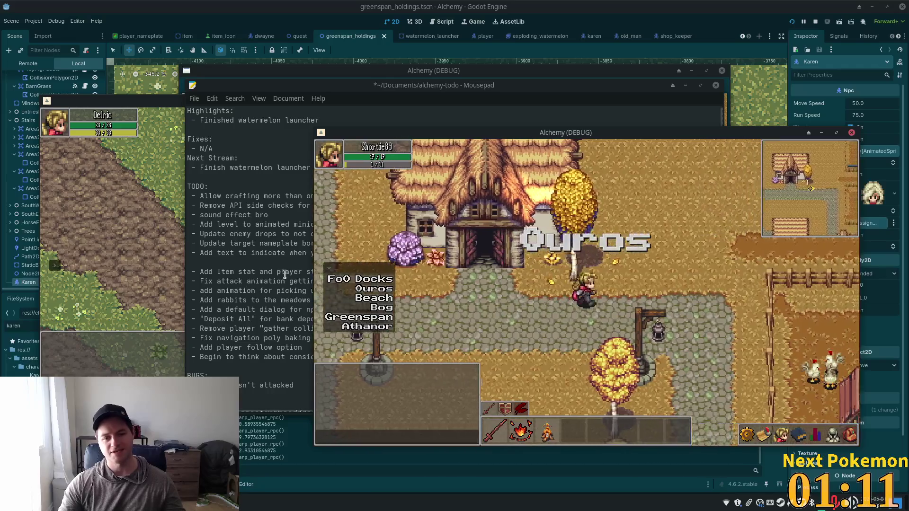
{"action": "key", "text": "d"}
{"action": "key", "text": "w"}
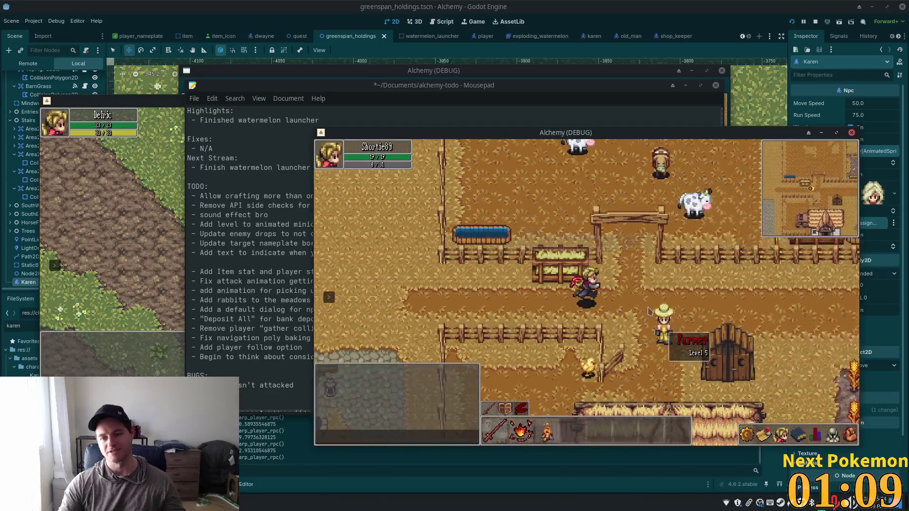
{"action": "key", "text": "w"}
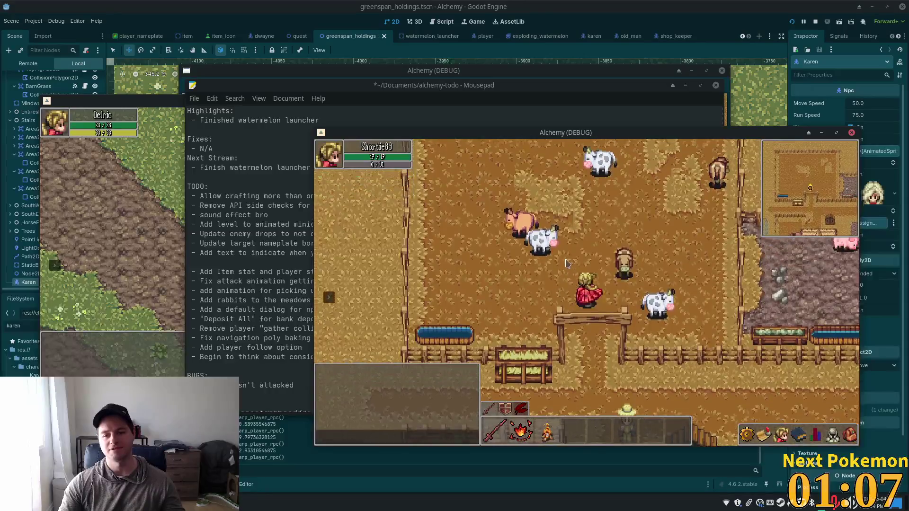
{"action": "key", "text": "w"}
{"action": "key", "text": "Tab"}
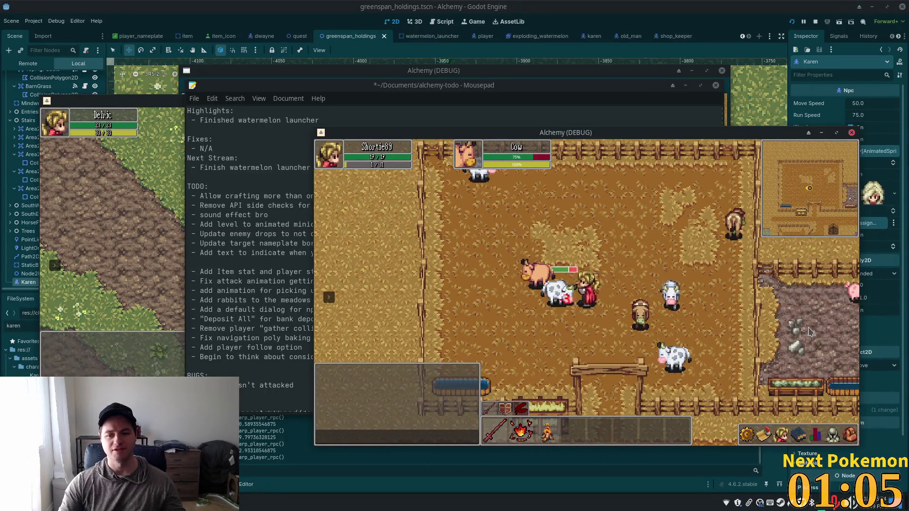
Chase the cow around the pen fences and keep hitting it for its red meat.
{"action": "key", "text": "d"}
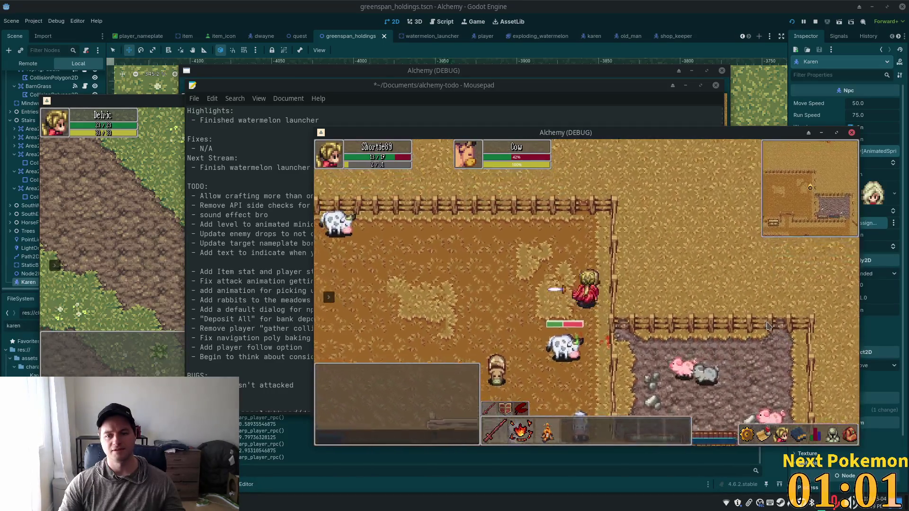
{"action": "key", "text": "a"}
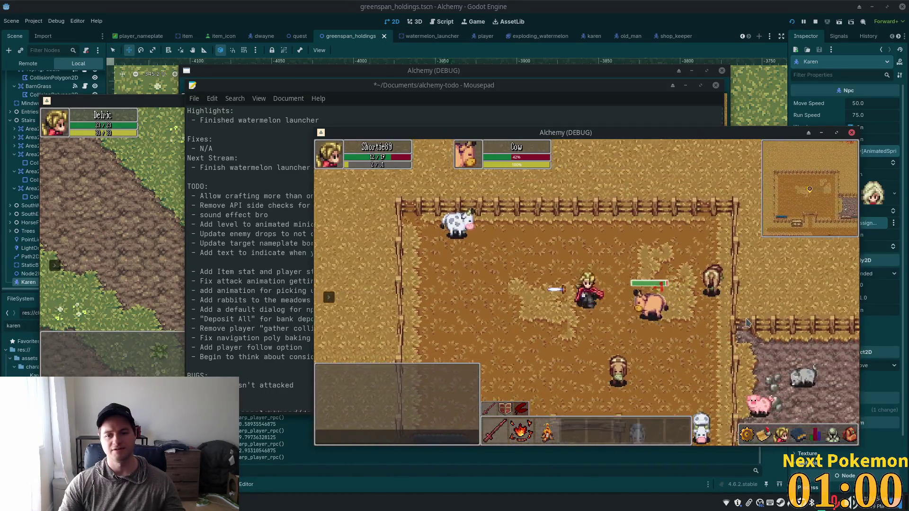
{"action": "key", "text": "s"}
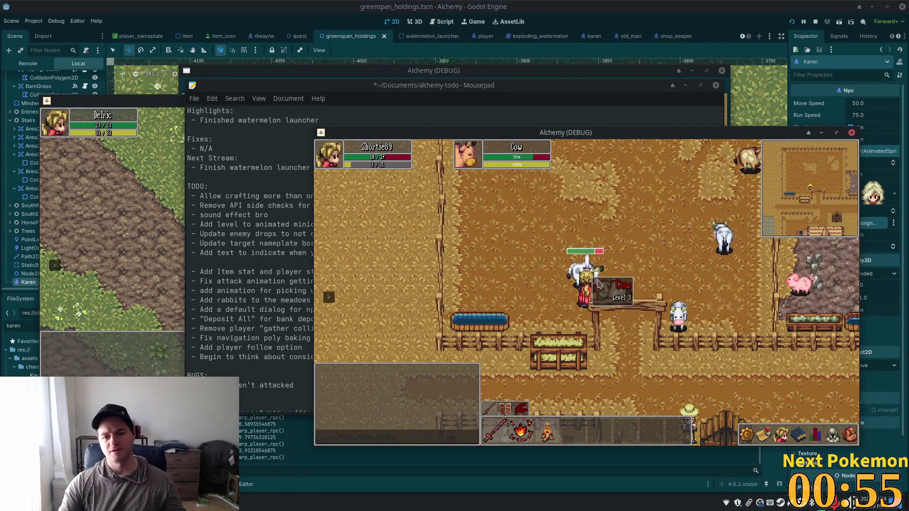
{"action": "key", "text": "s"}
{"action": "key", "text": "a"}
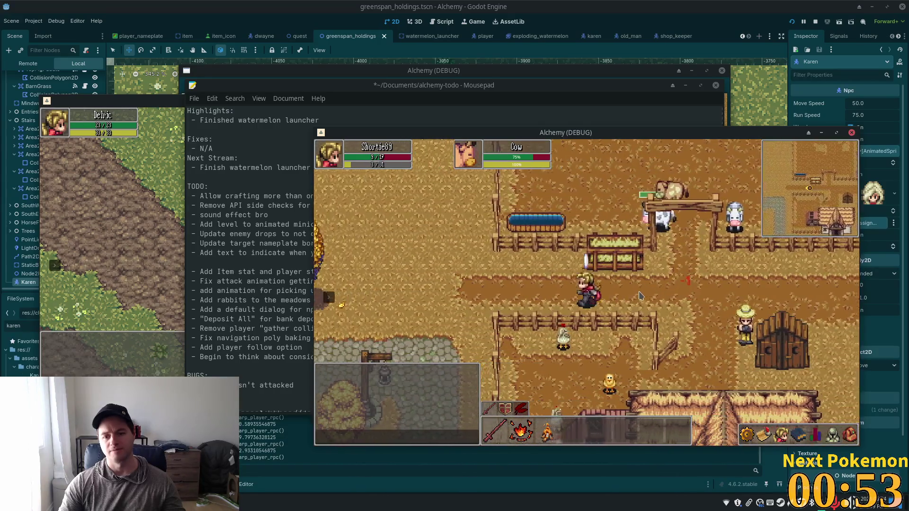
{"action": "key", "text": "w"}
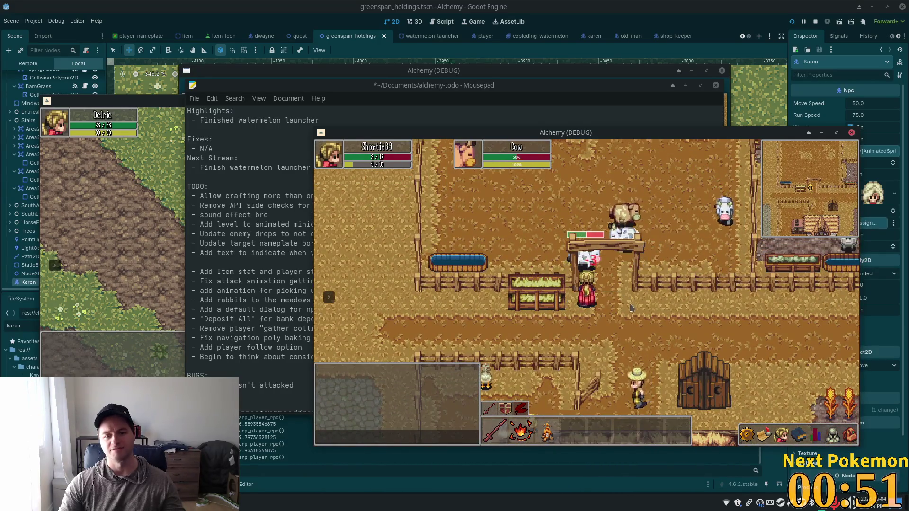
{"action": "key", "text": "a"}
{"action": "key", "text": "s"}
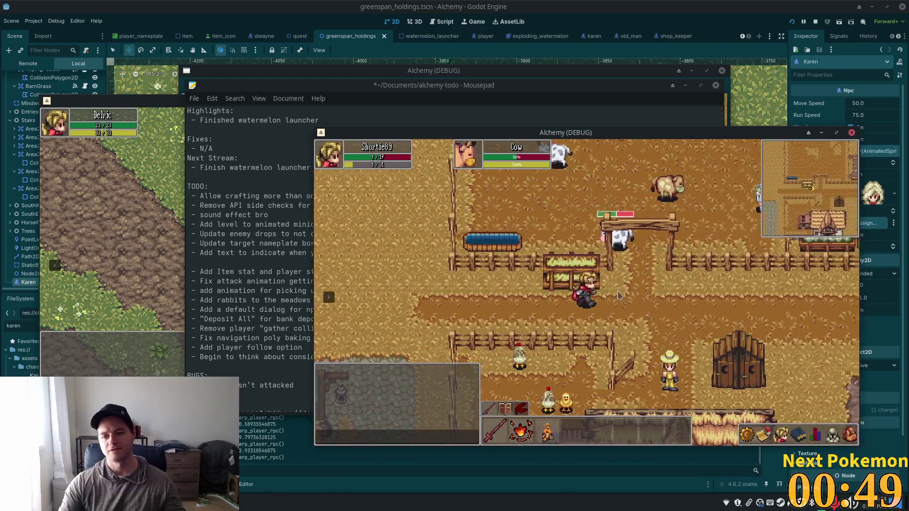
{"action": "key", "text": "w"}
{"action": "key", "text": "s"}
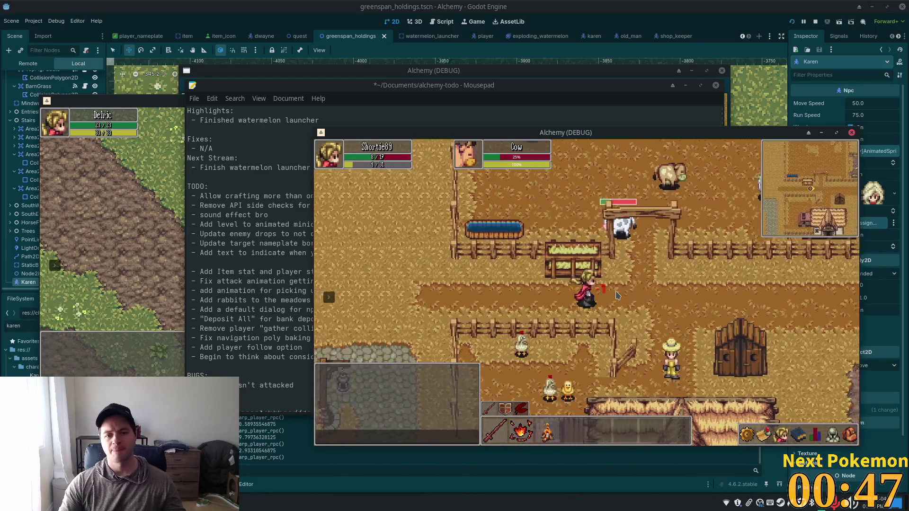
{"action": "key", "text": "w"}
{"action": "key", "text": "d"}
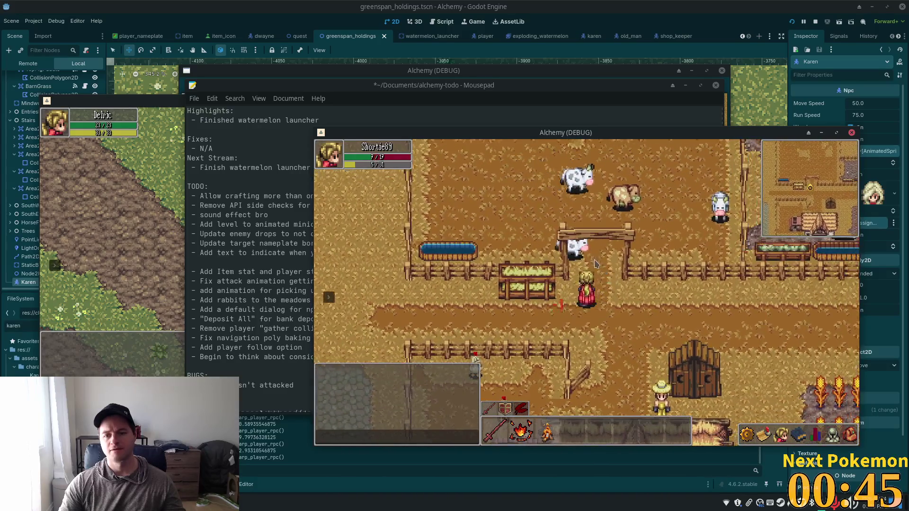
{"action": "key", "text": "w"}
{"action": "key", "text": "d"}
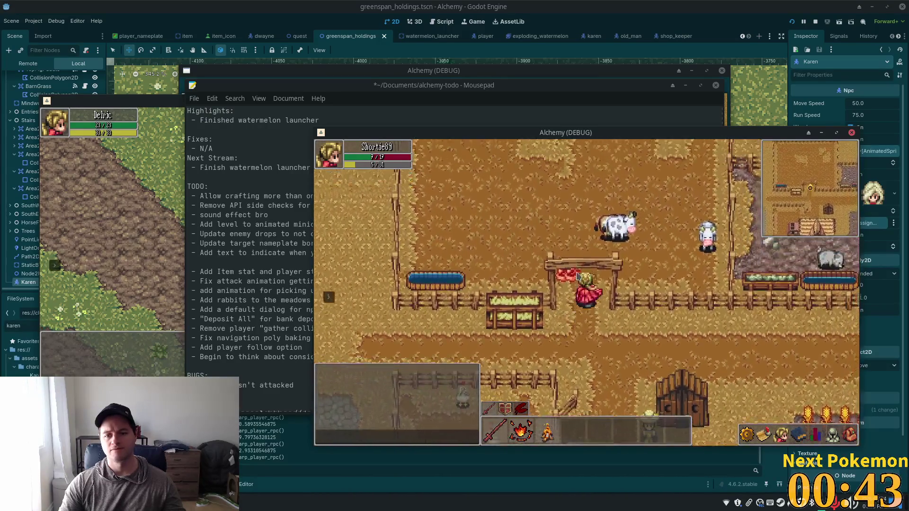
Walk back west toward the house onto the cobblestone path.
{"action": "key", "text": "s"}
{"action": "key", "text": "a"}
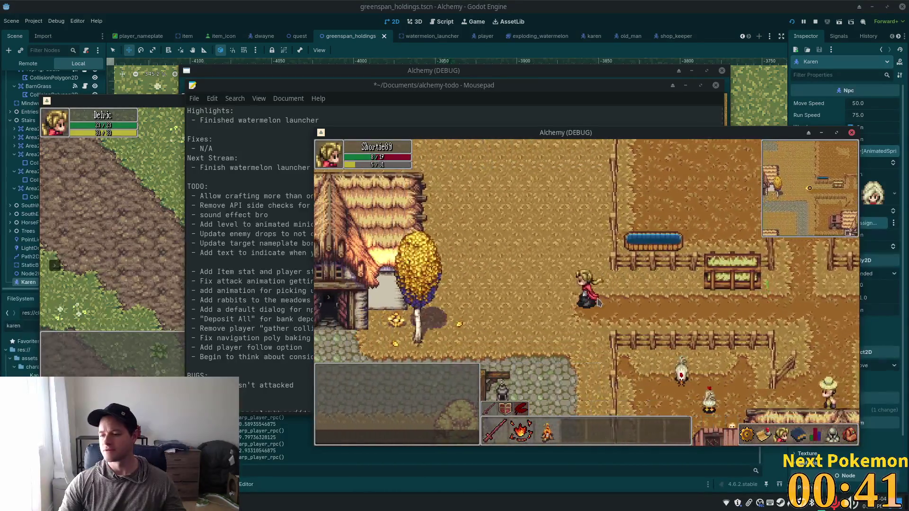
{"action": "key", "text": "a"}
{"action": "key", "text": "s"}
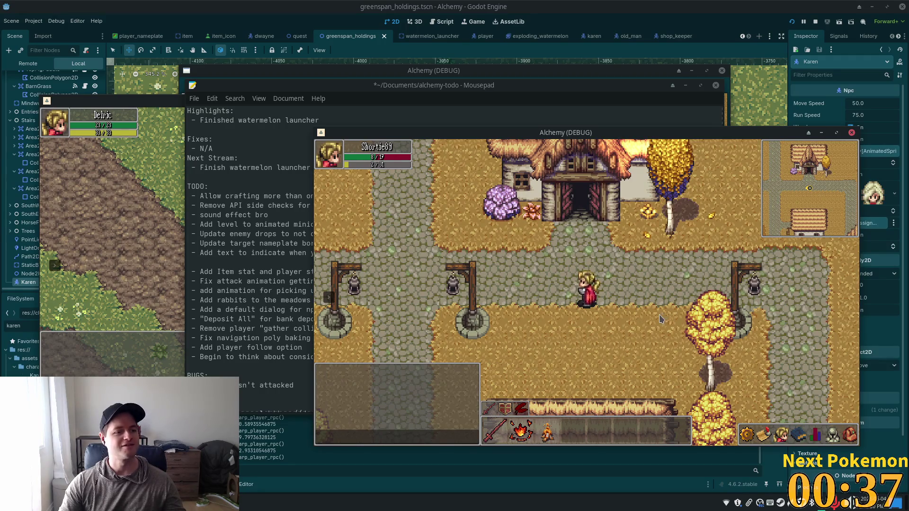
Cook two Raw Red Meat at the cooking pot inside the house.
{"action": "key", "text": "w"}
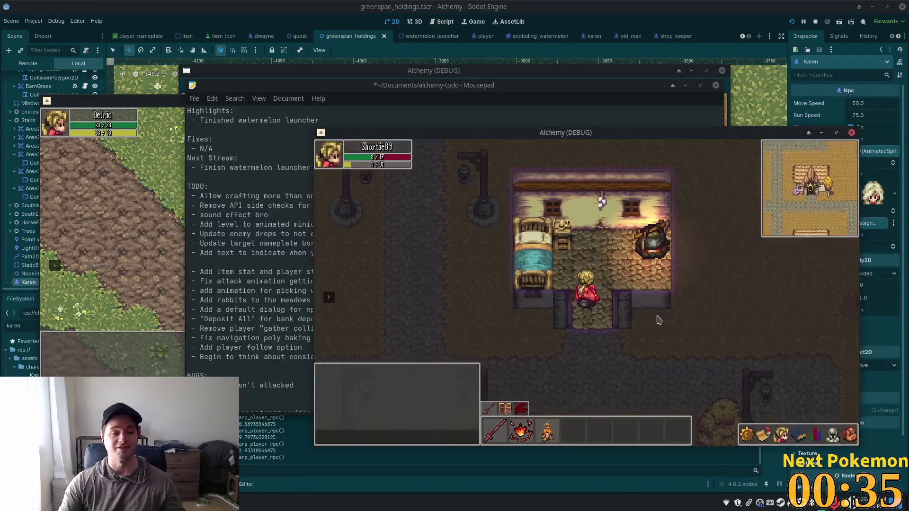
{"action": "key", "text": "d"}
{"action": "key", "text": "i"}
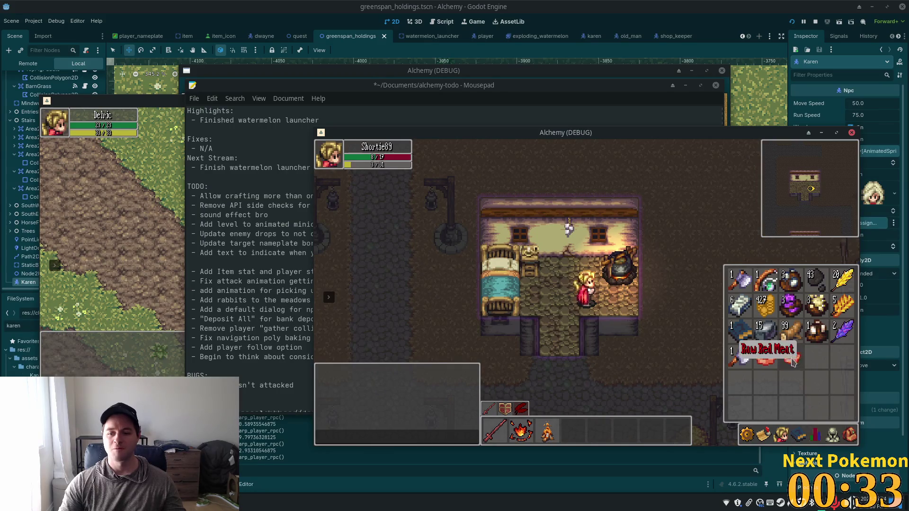
{"action": "left_click", "coordinate": [793, 362]}
{"action": "key", "text": "i"}
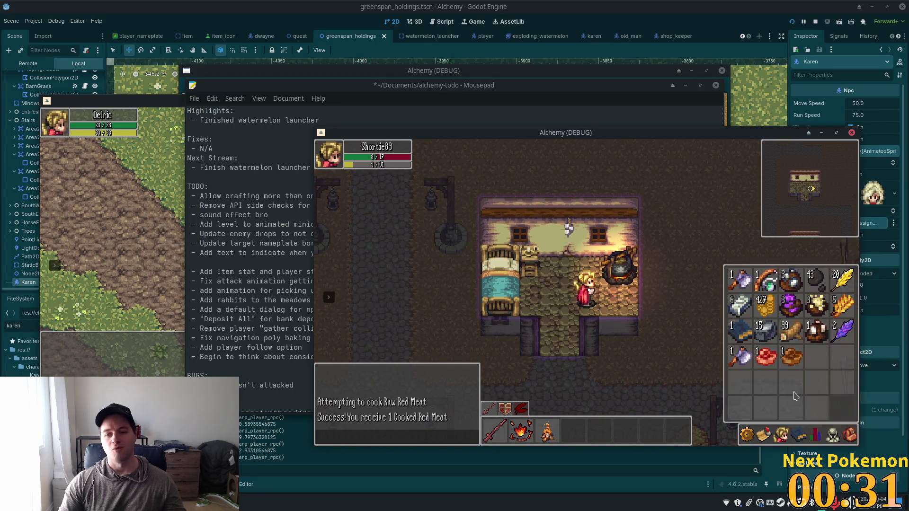
{"action": "left_click", "coordinate": [766, 358]}
{"action": "left_click", "coordinate": [626, 269]}
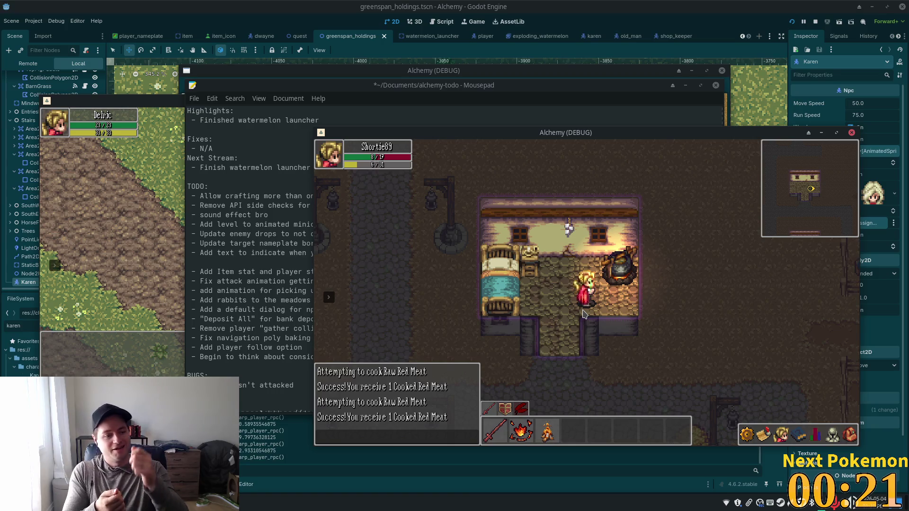
Eat both Cooked Red Meat from the inventory to heal, then leave the house.
{"action": "left_click", "coordinate": [849, 434]}
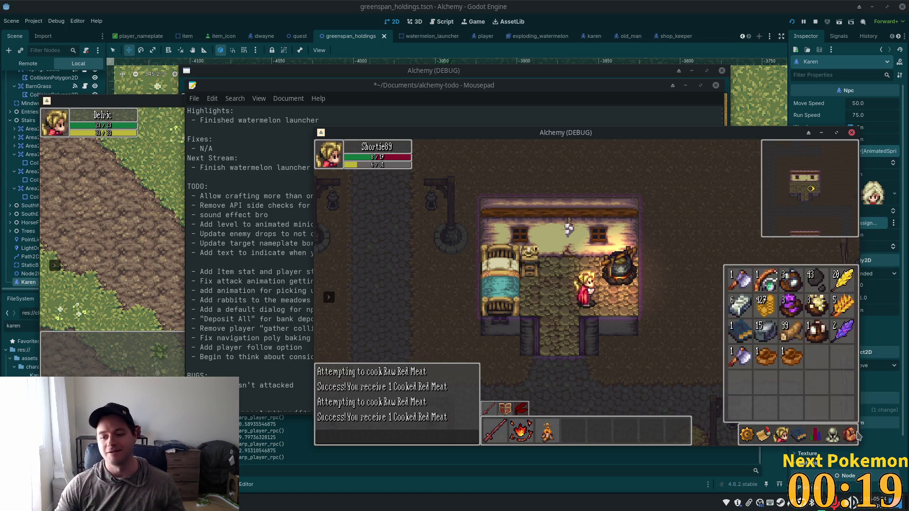
{"action": "left_click", "coordinate": [833, 433]}
{"action": "left_click", "coordinate": [850, 434]}
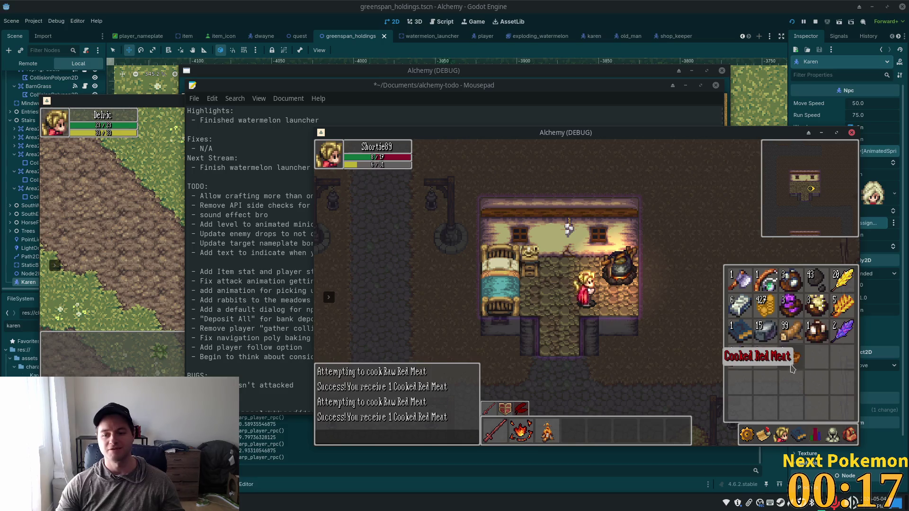
{"action": "left_click", "coordinate": [767, 359]}
{"action": "left_click", "coordinate": [767, 360]}
{"action": "key", "text": "s"}
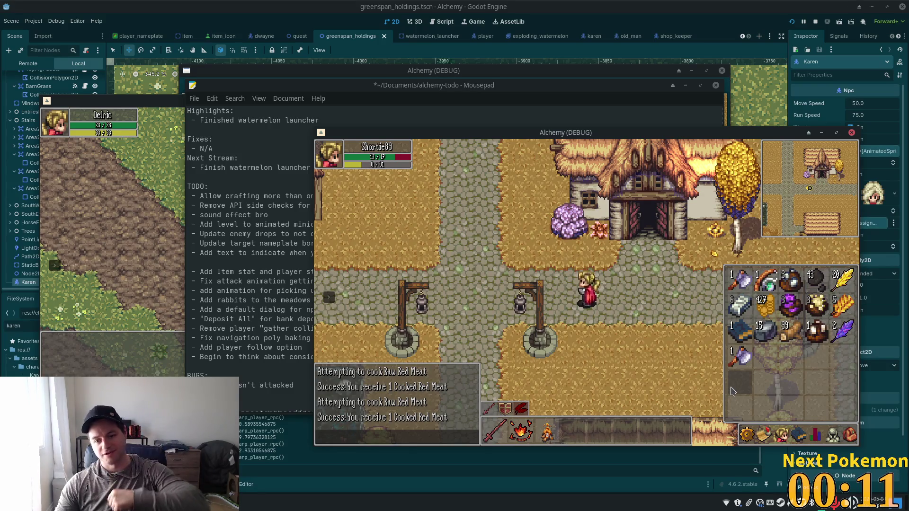
Close the inventory and walk past the wheat field, through Fields of Ouros and over the bridge.
{"action": "key", "text": "i"}
{"action": "key", "text": "d"}
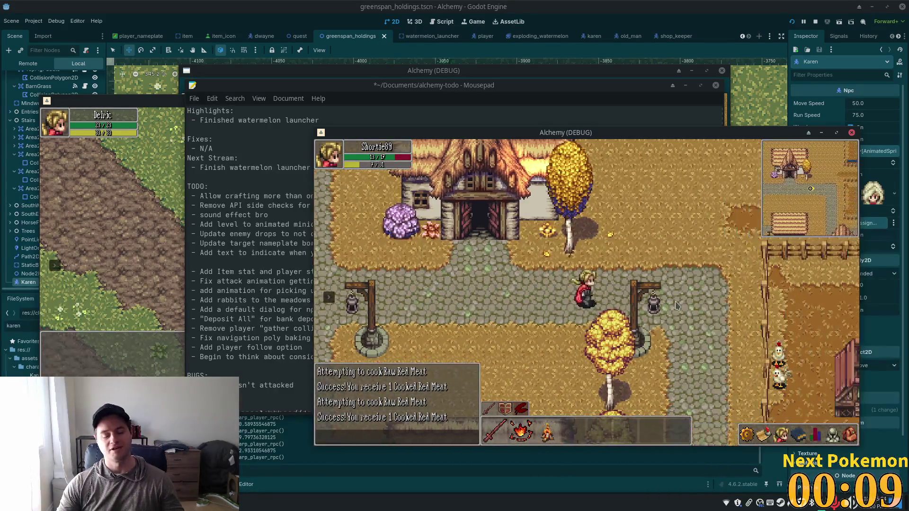
{"action": "key", "text": "d"}
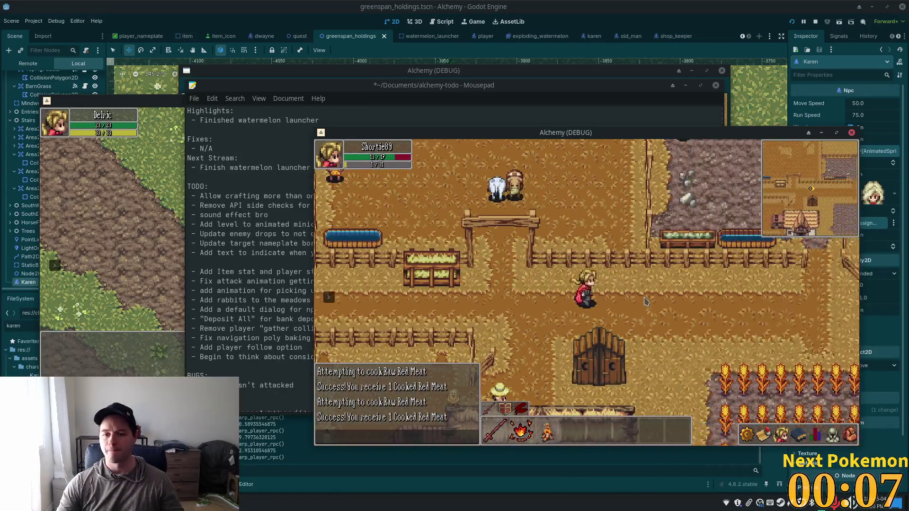
{"action": "key", "text": "s"}
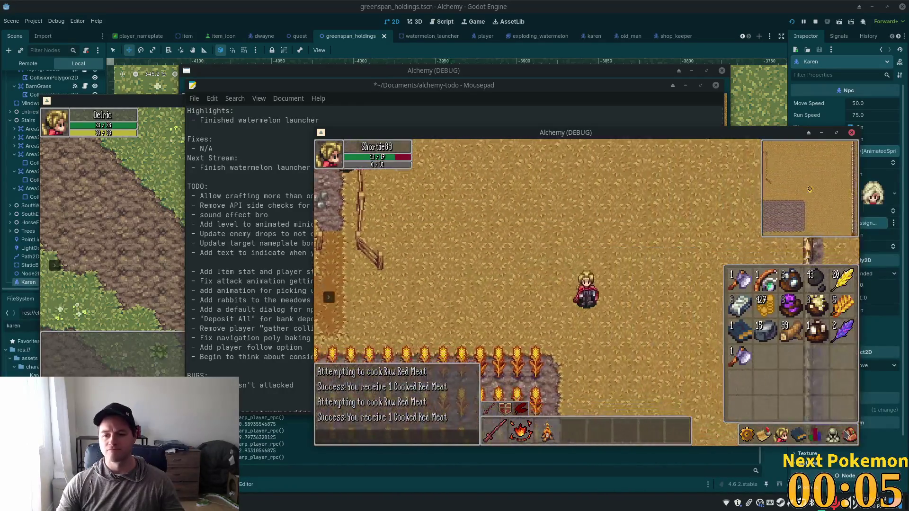
{"action": "left_click", "coordinate": [843, 440]}
{"action": "key", "text": "d"}
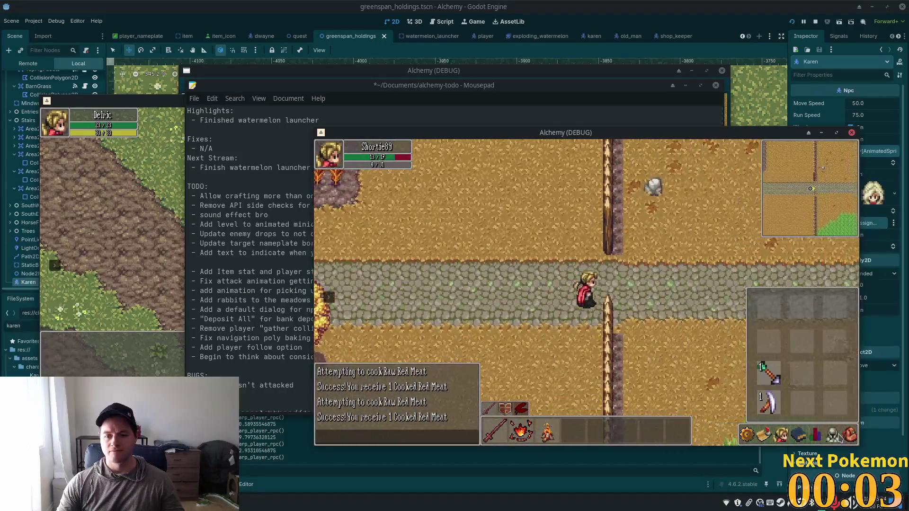
{"action": "key", "text": "d"}
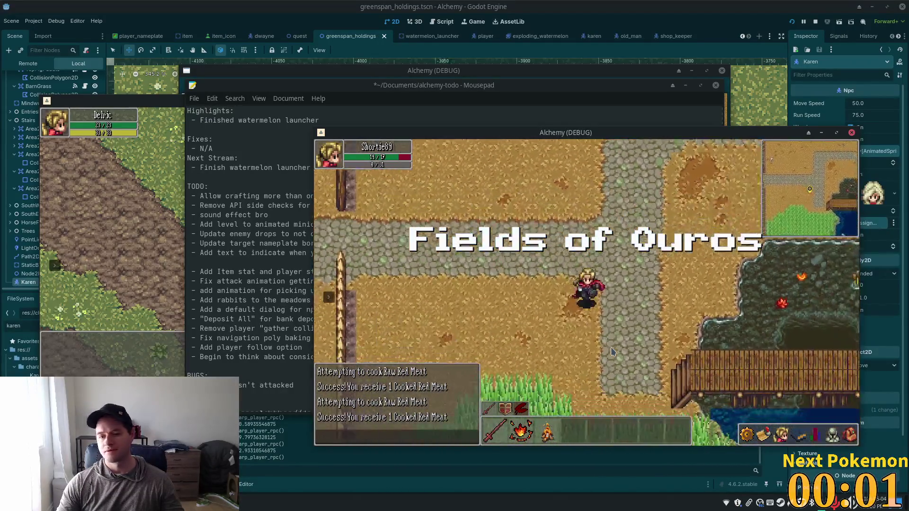
{"action": "key", "text": "d"}
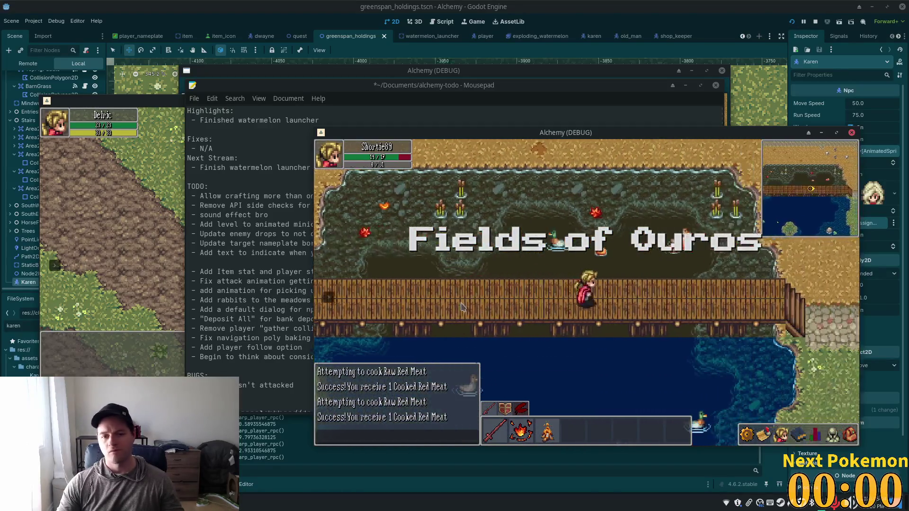
{"action": "key", "text": "d"}
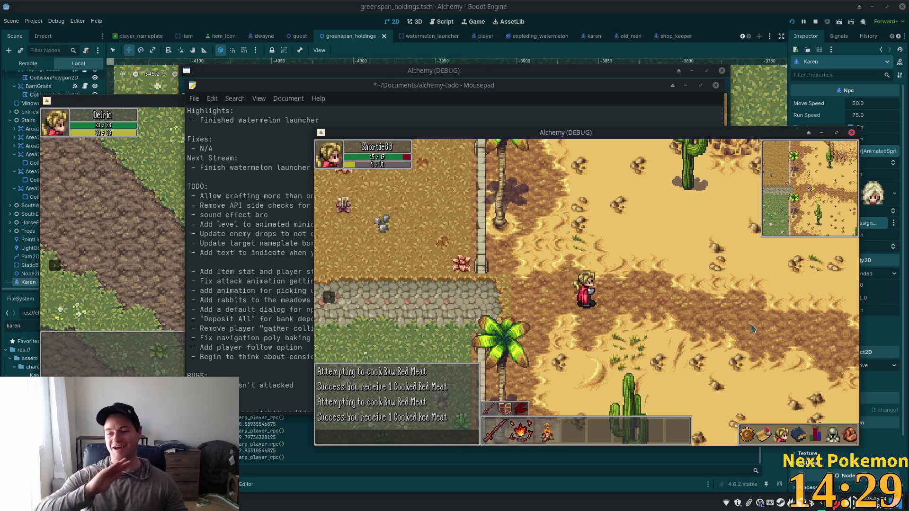
Walk east through the desert past the palm grove, then west to the water's edge.
{"action": "key", "text": "d"}
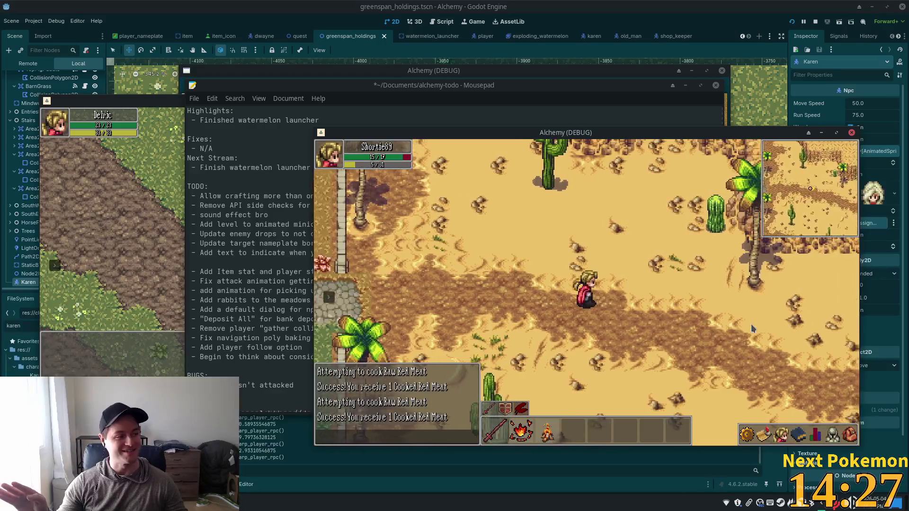
{"action": "key", "text": "w"}
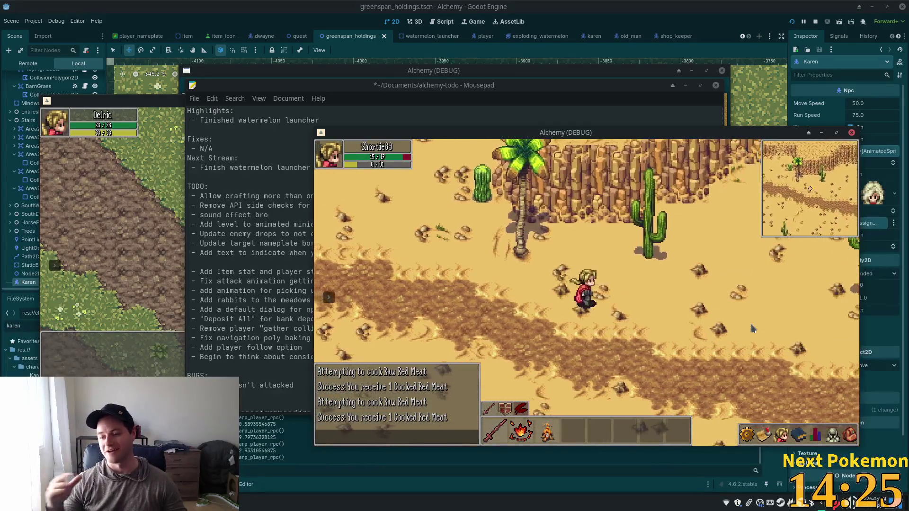
{"action": "key", "text": "d"}
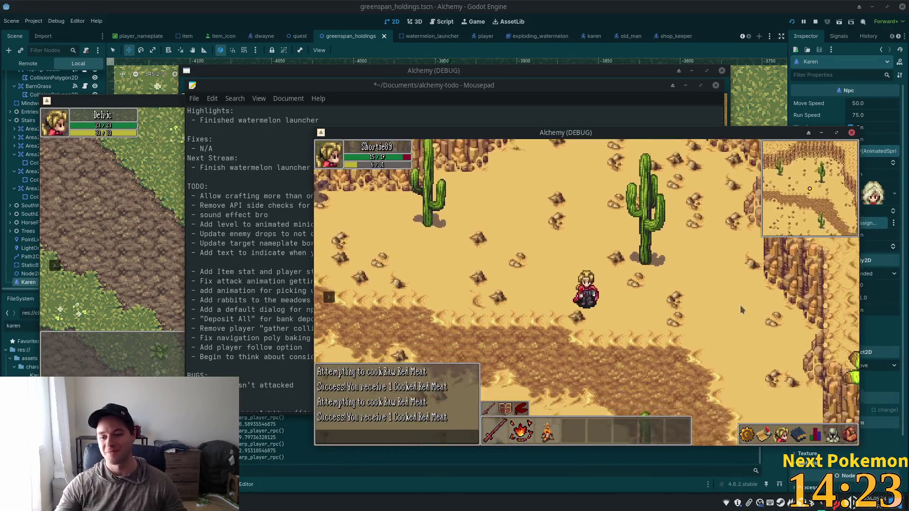
{"action": "key", "text": "d"}
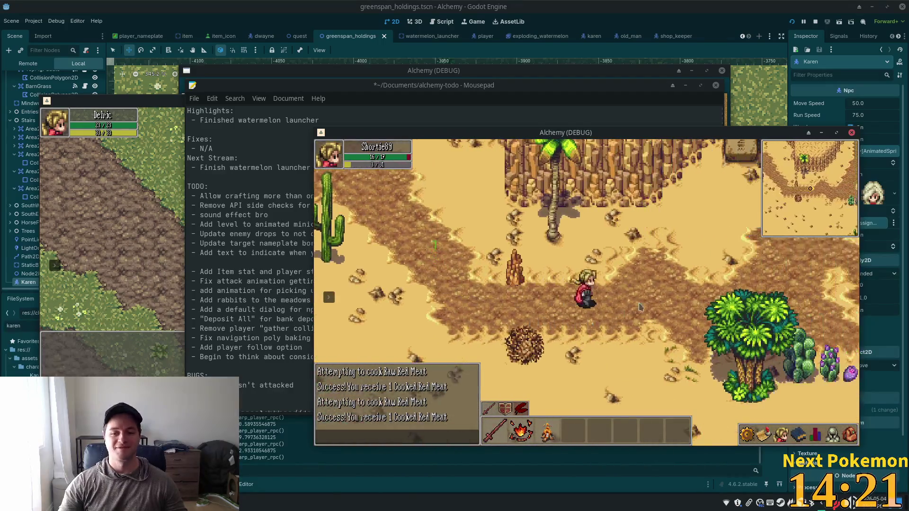
{"action": "key", "text": "d"}
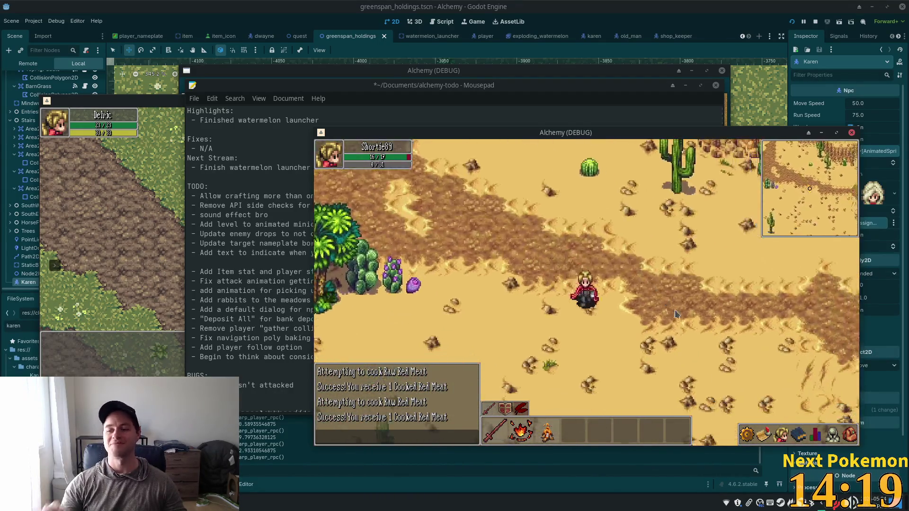
{"action": "key", "text": "d"}
{"action": "key", "text": "d"}
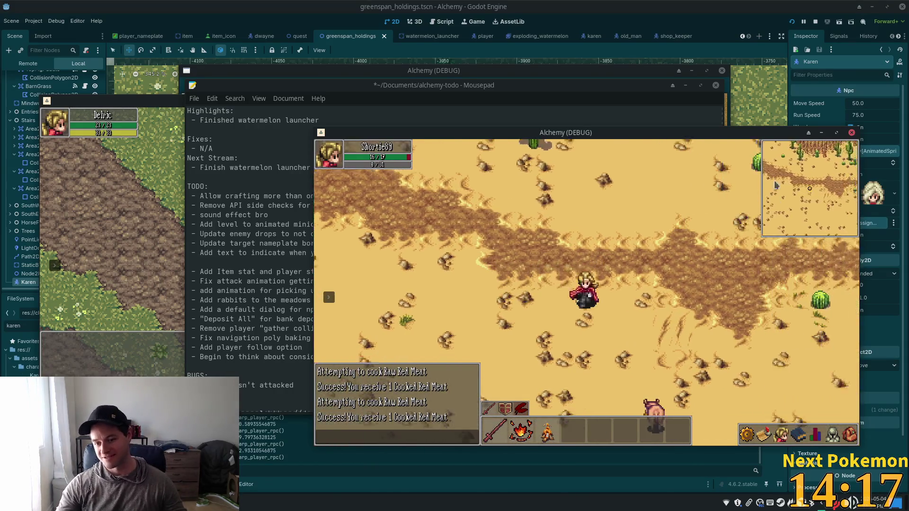
{"action": "key", "text": "d"}
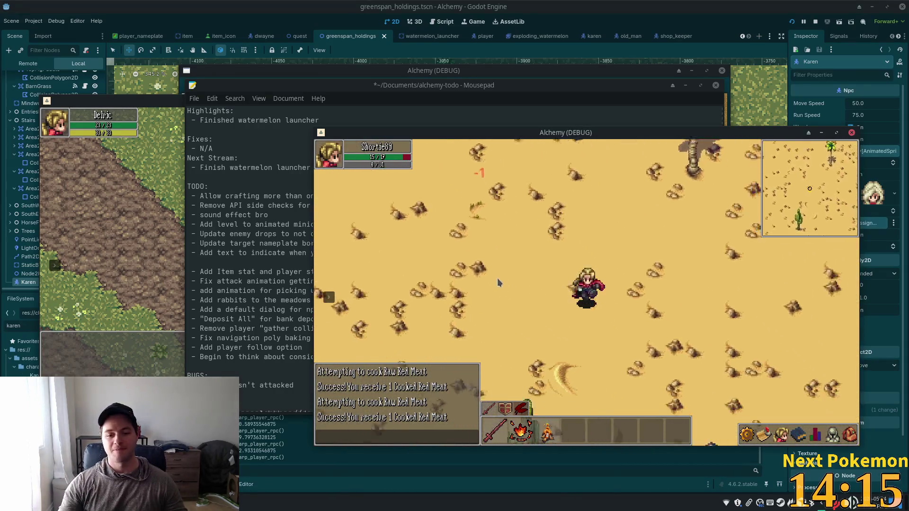
{"action": "key", "text": "a"}
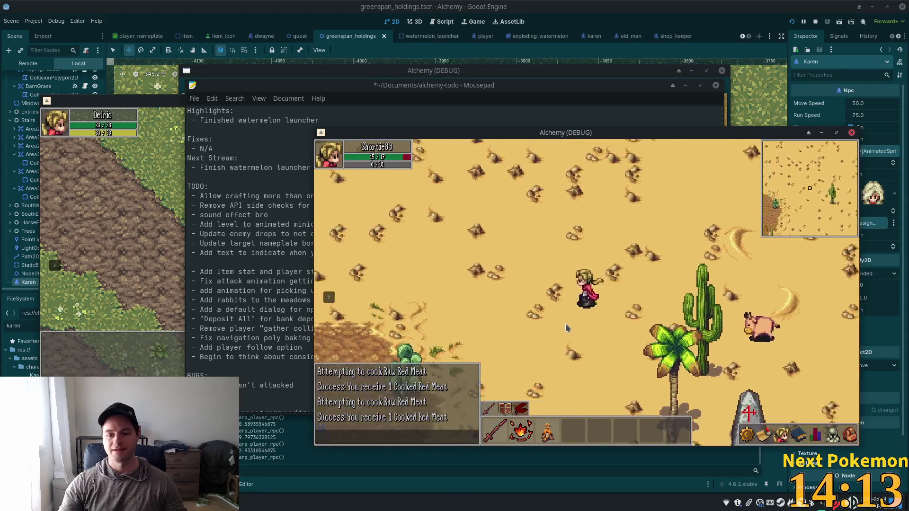
{"action": "key", "text": "a"}
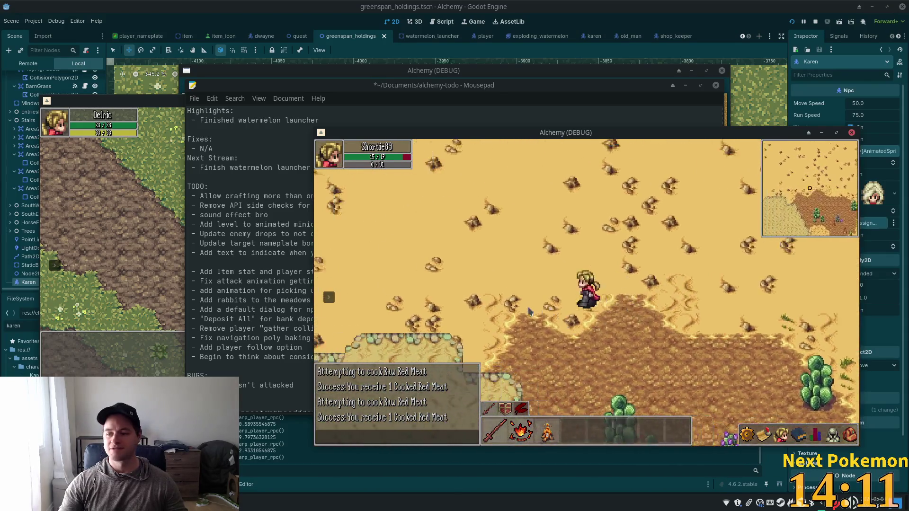
{"action": "key", "text": "a"}
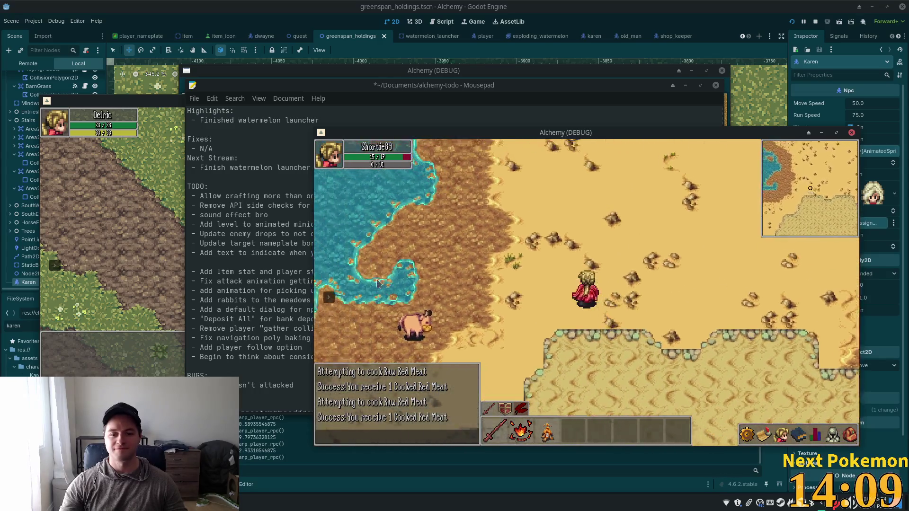
Teleport to Ouros and walk through town past the red tree and the Inn.
{"action": "left_click", "coordinate": [374, 288]}
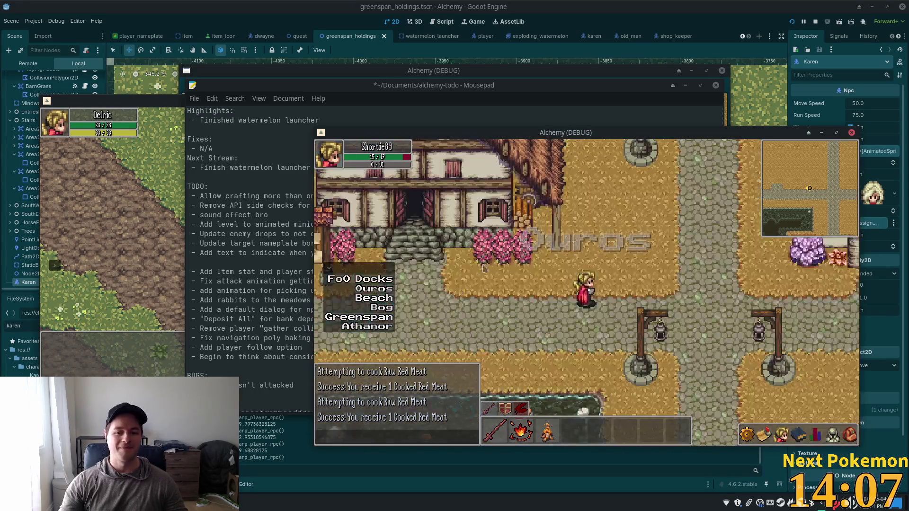
{"action": "key", "text": "w"}
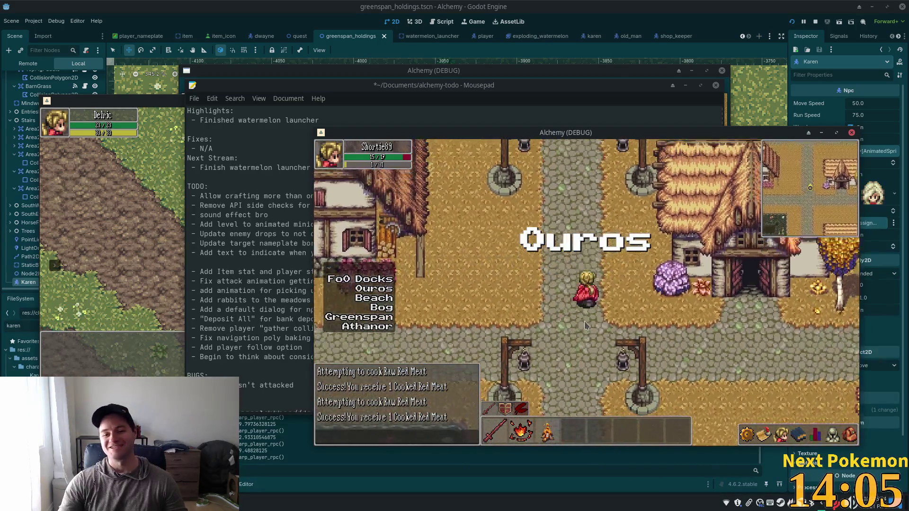
{"action": "key", "text": "w"}
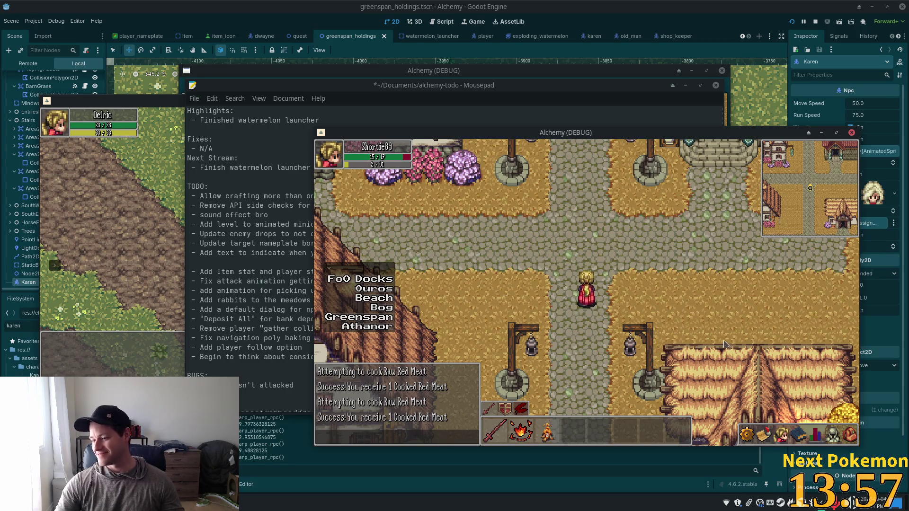
{"action": "key", "text": "w"}
{"action": "key", "text": "a"}
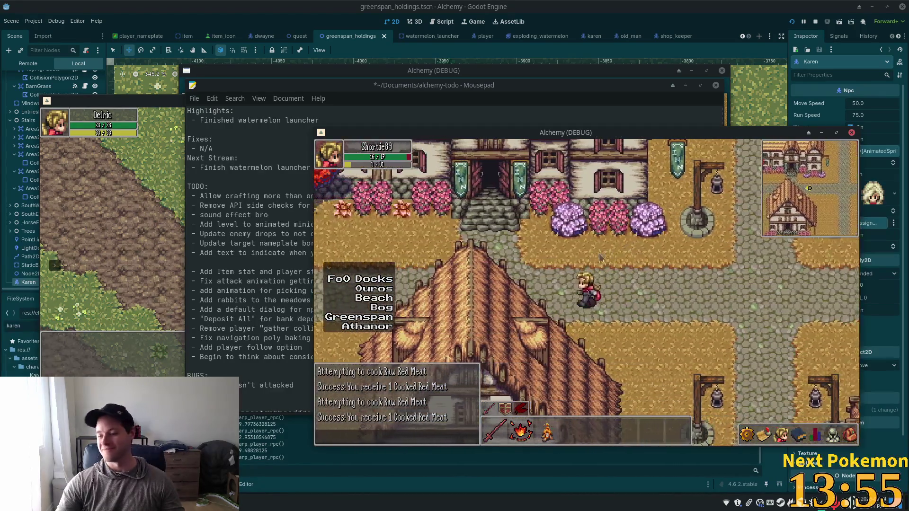
{"action": "key", "text": "a"}
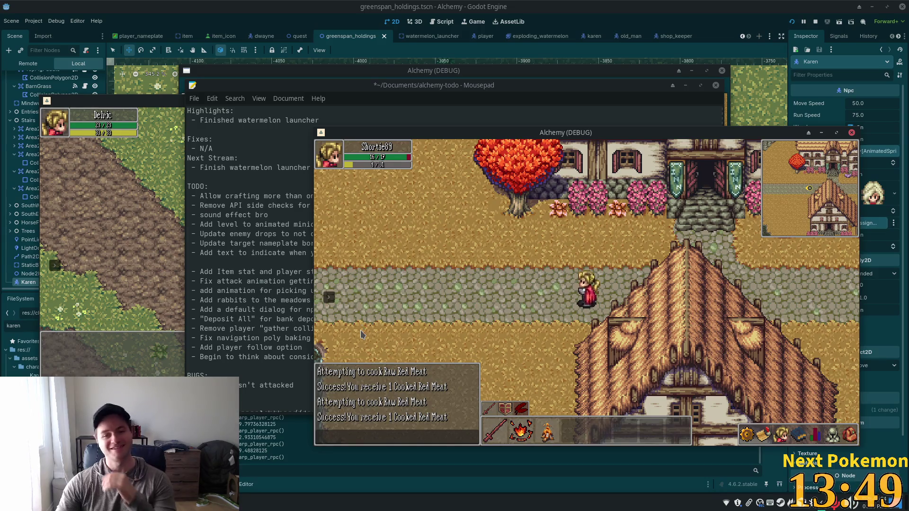
{"action": "key", "text": "d"}
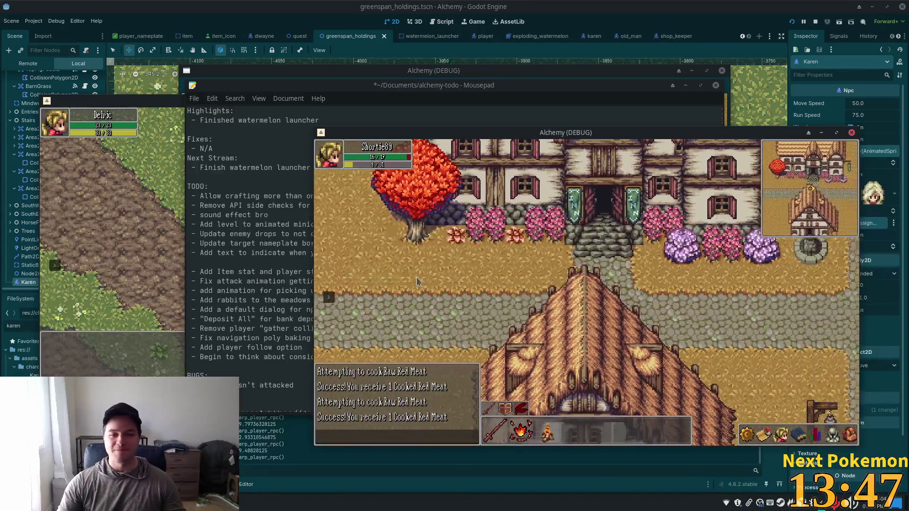
{"action": "key", "text": "w"}
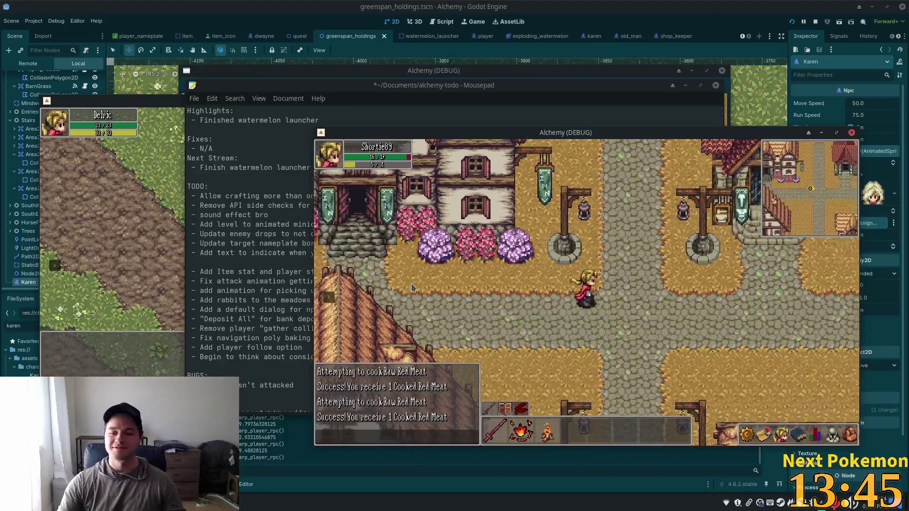
{"action": "key", "text": "w"}
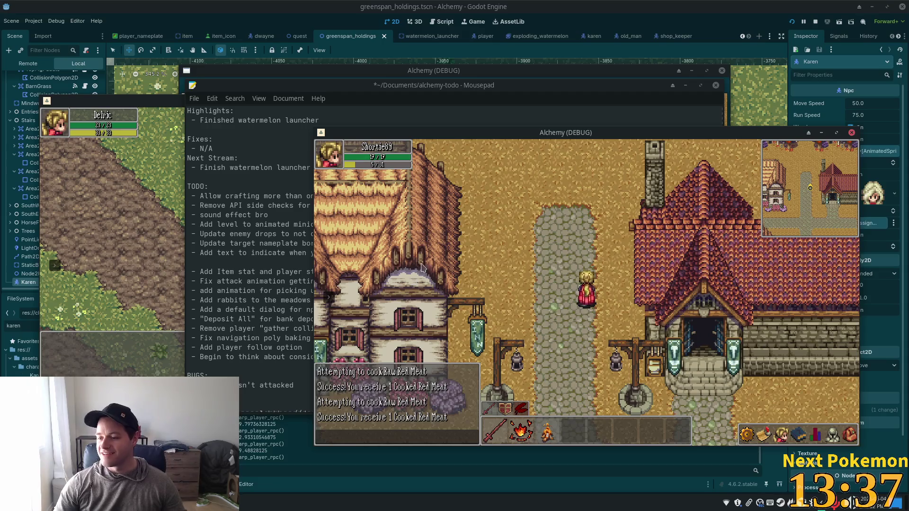
Walk down past the crossroads and lantern posts, then sprint west to the stone bridge.
{"action": "key", "text": "Down"}
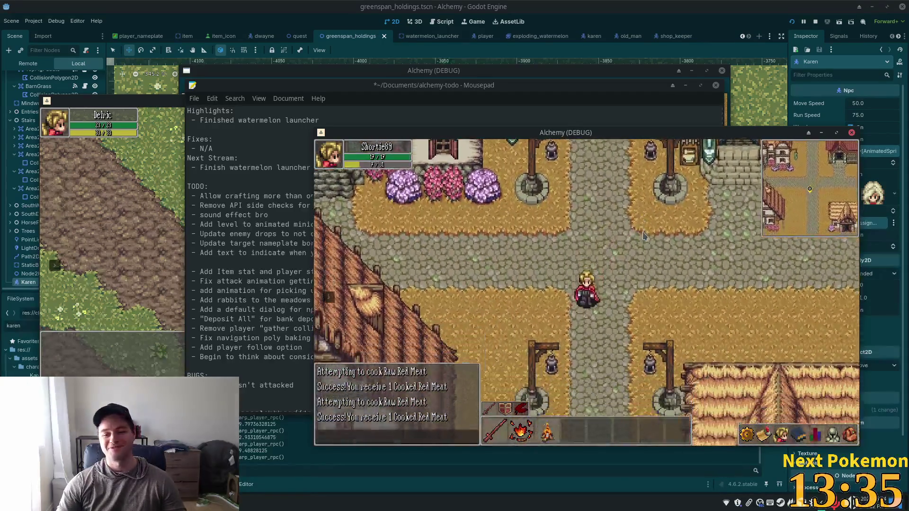
{"action": "key", "text": "Down"}
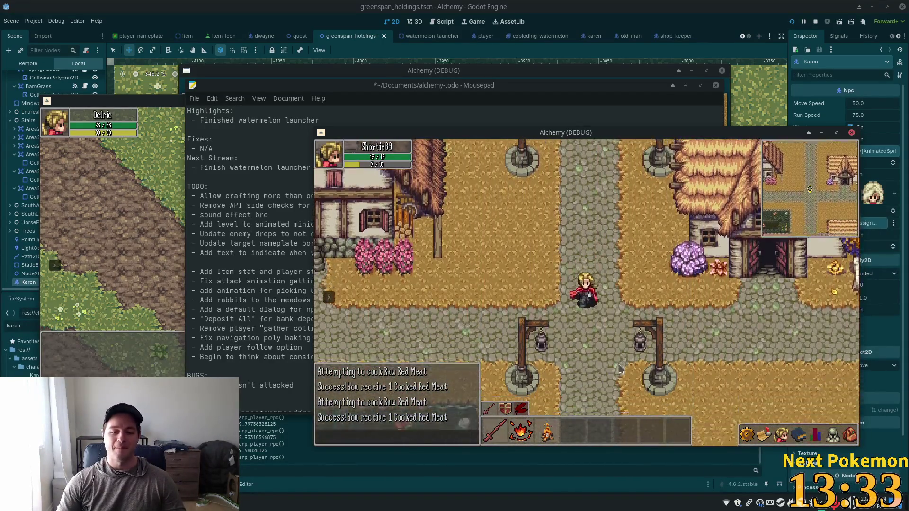
{"action": "key", "text": "Left"}
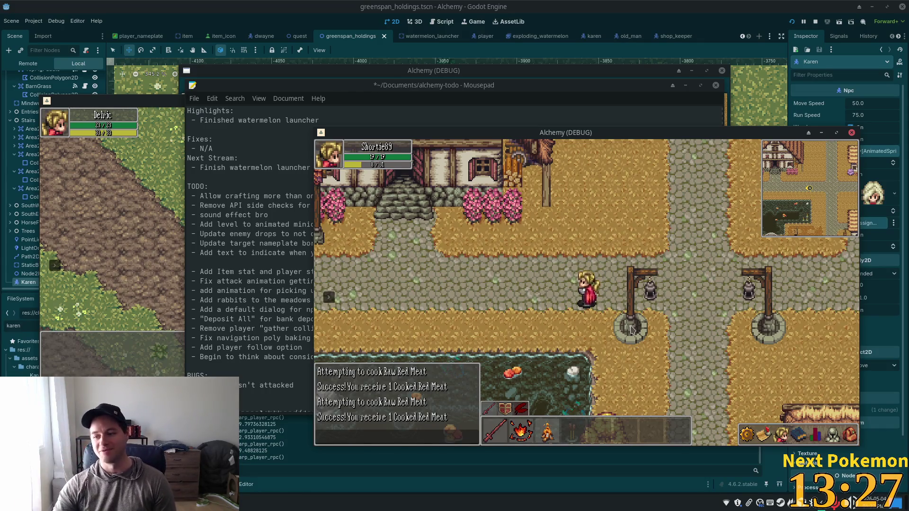
{"action": "key", "text": "shift+a"}
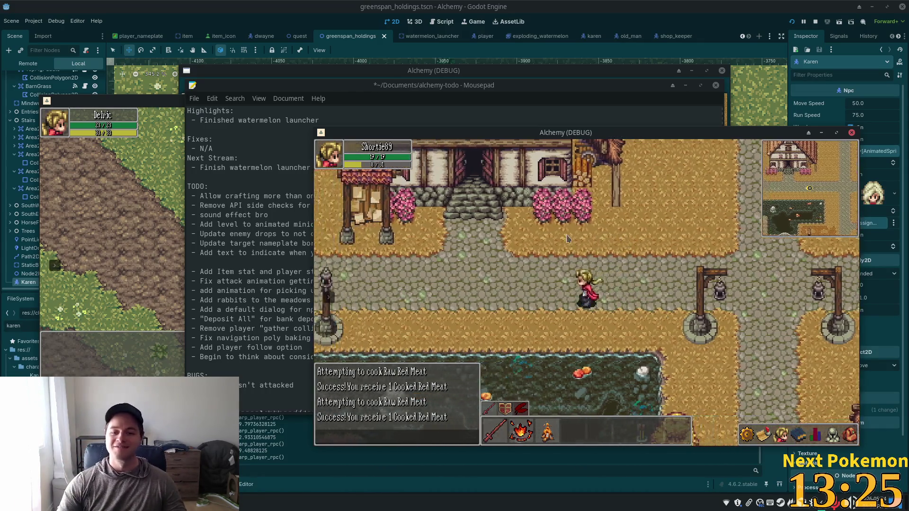
{"action": "key", "text": "shift+a"}
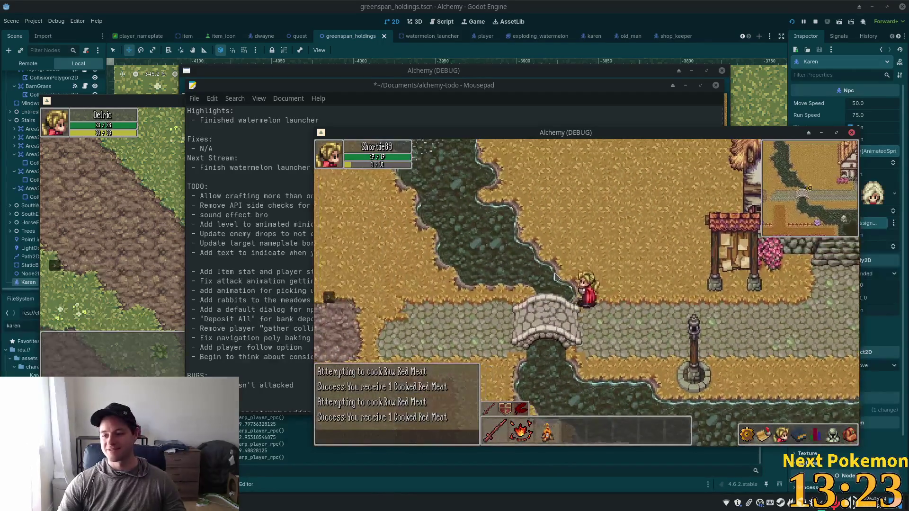
Walk the player south, sprint east across the stone bridge, and head north-east through the village.
{"action": "key", "text": "s"}
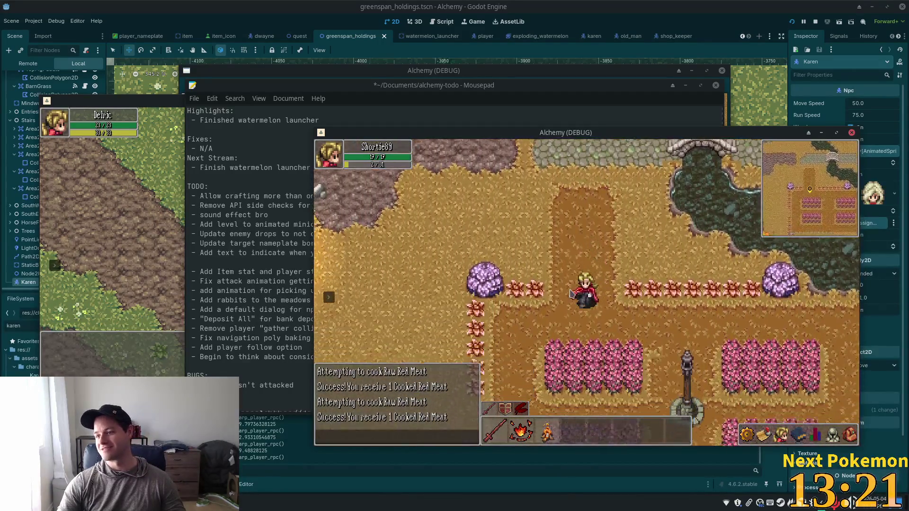
{"action": "key", "text": "d"}
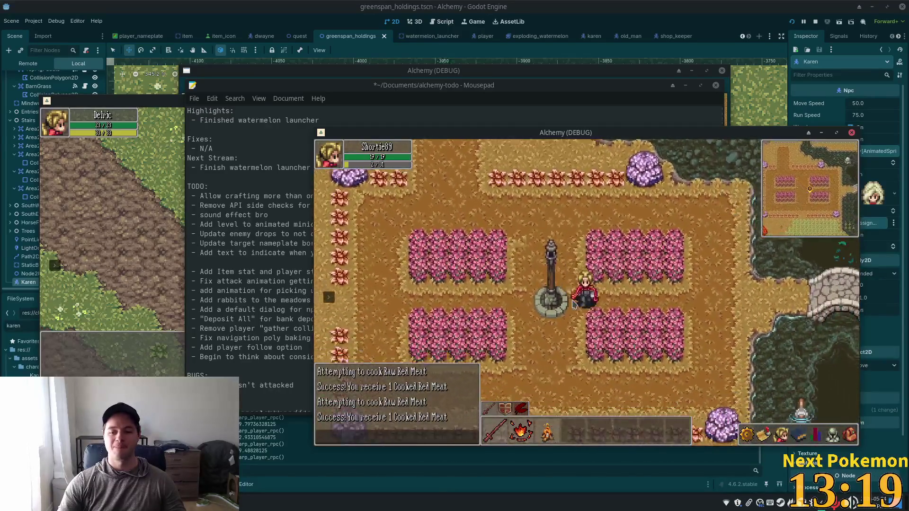
{"action": "key", "text": "shift+d"}
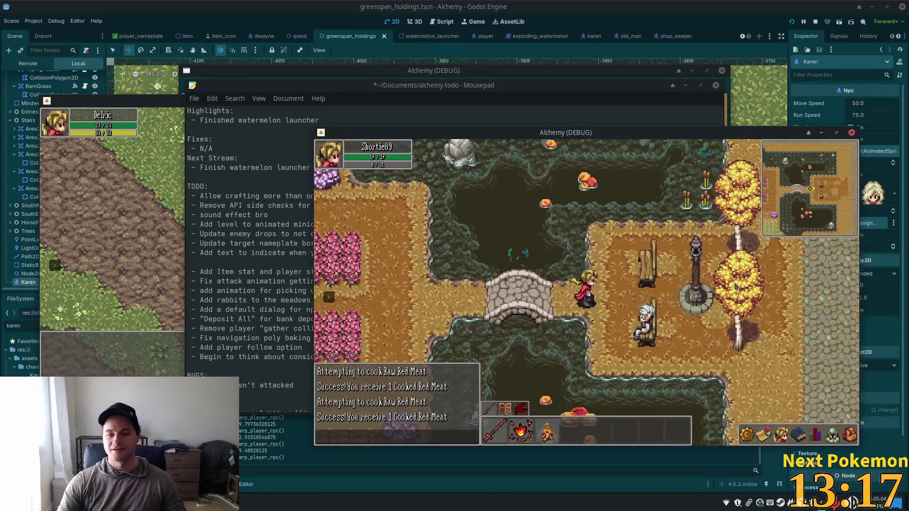
{"action": "key", "text": "w"}
{"action": "key", "text": "d"}
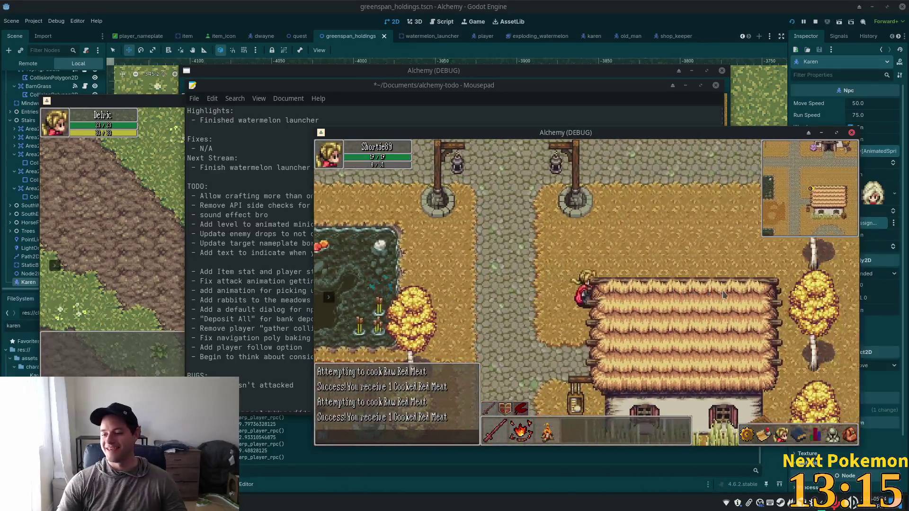
{"action": "key", "text": "w"}
{"action": "key", "text": "d"}
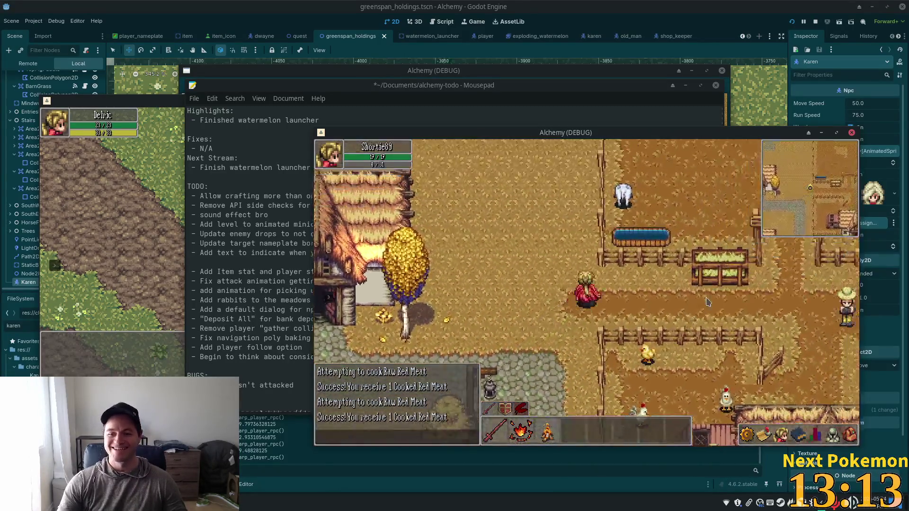
Enter the cow pasture, target the pink cow, and bring the editor back to the front.
{"action": "key", "text": "w"}
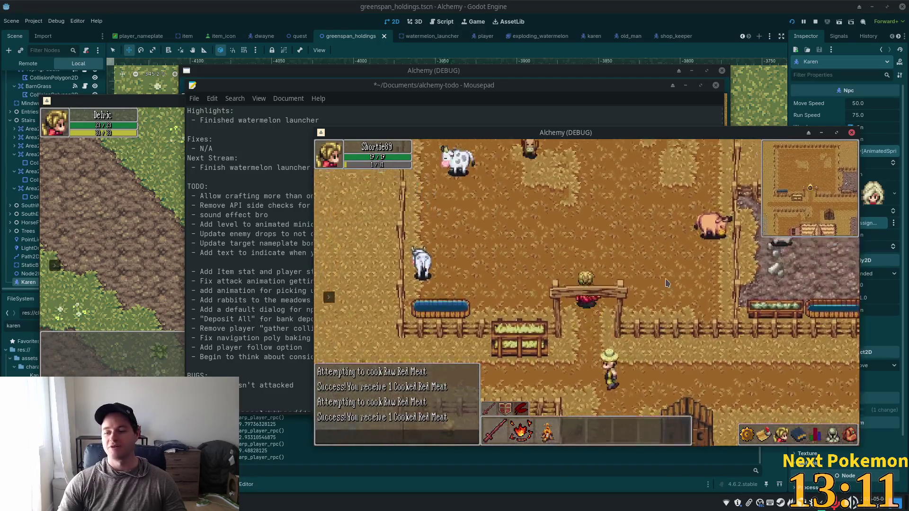
{"action": "left_click", "coordinate": [708, 279]}
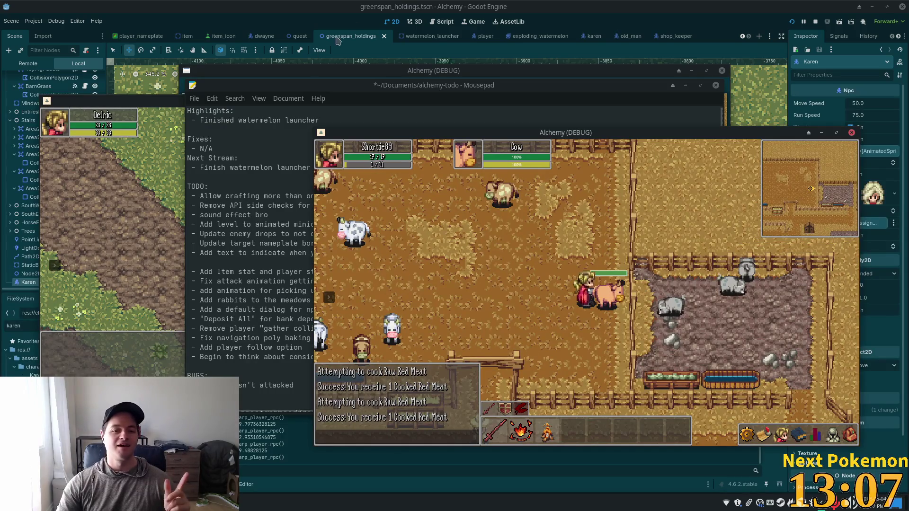
{"action": "key", "text": "alt+Tab"}
{"action": "key", "text": "alt+Tab"}
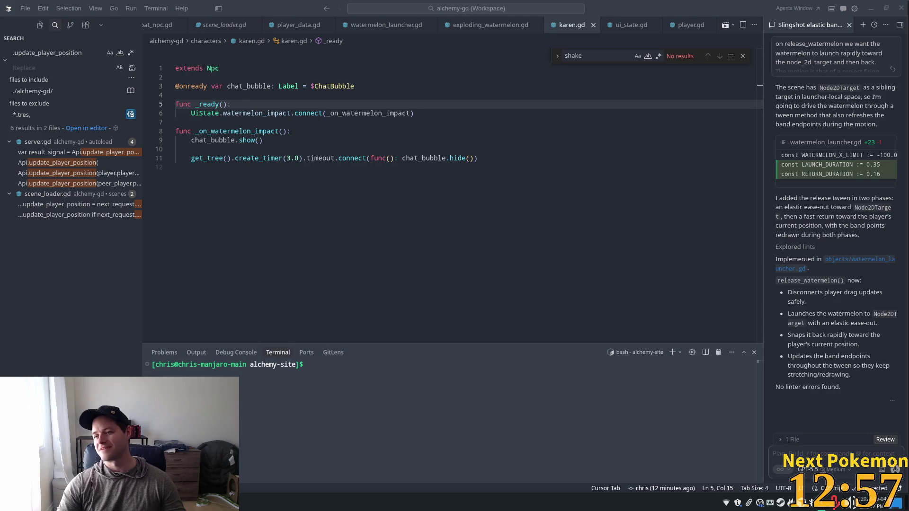
Bring the stream dashboard beside the code and allow the AutoMod-held message into chat.
{"action": "mouse_move", "coordinate": [626, 65]}
{"action": "left_mouse_down"}
{"action": "mouse_move", "coordinate": [741, 98]}
{"action": "mouse_move", "coordinate": [625, 81]}
{"action": "left_mouse_up"}
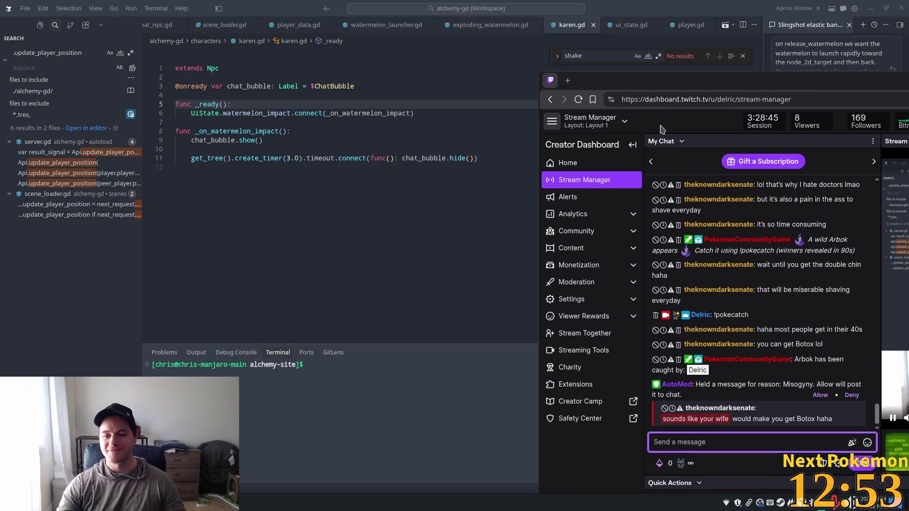
{"action": "triple_click", "coordinate": [786, 383]}
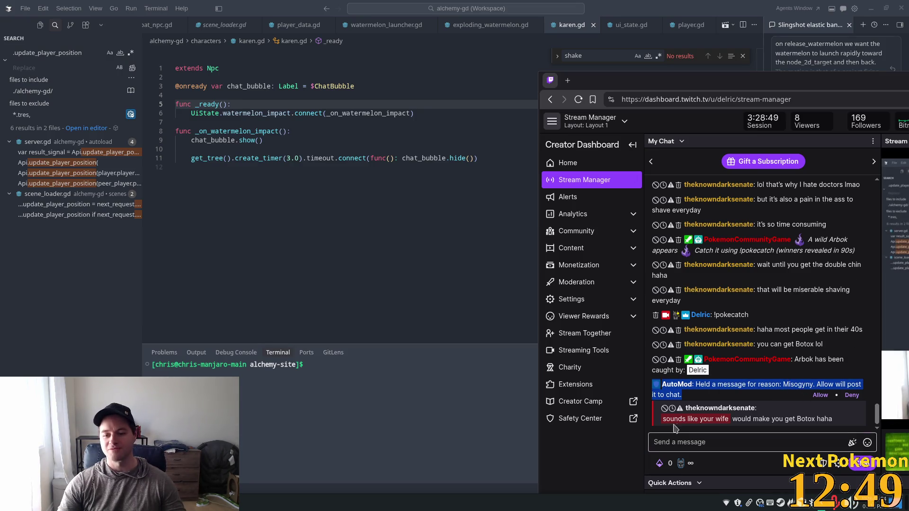
{"action": "left_click", "coordinate": [694, 421]}
{"action": "left_click_drag", "start_coordinate": [728, 421], "coordinate": [845, 430]}
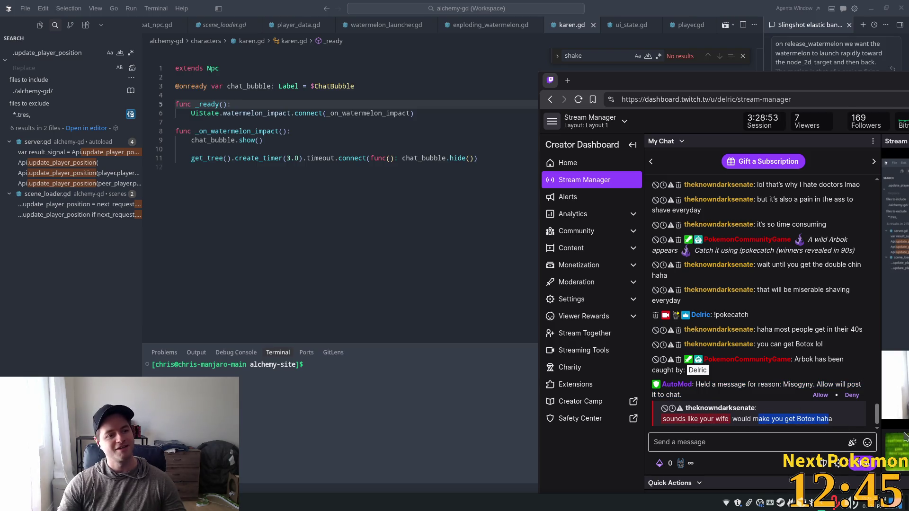
{"action": "left_click", "coordinate": [820, 395]}
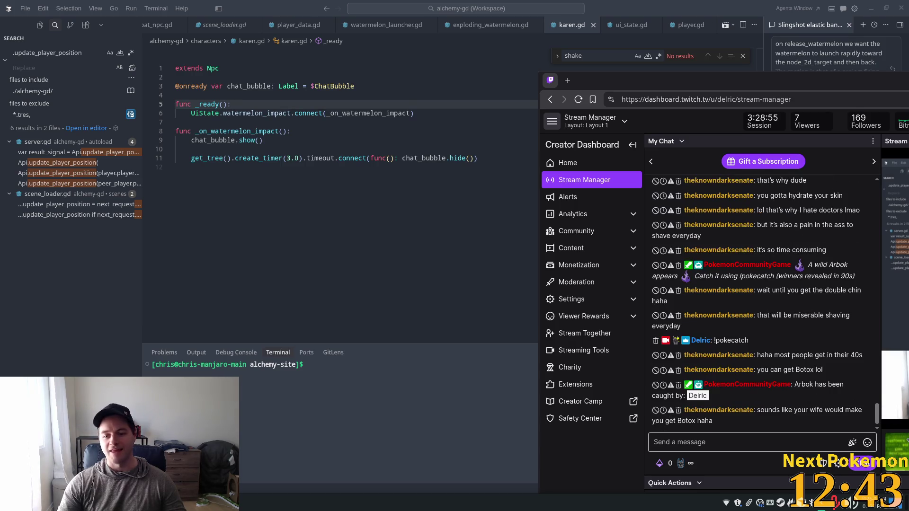
{"action": "key", "text": "alt+Tab"}
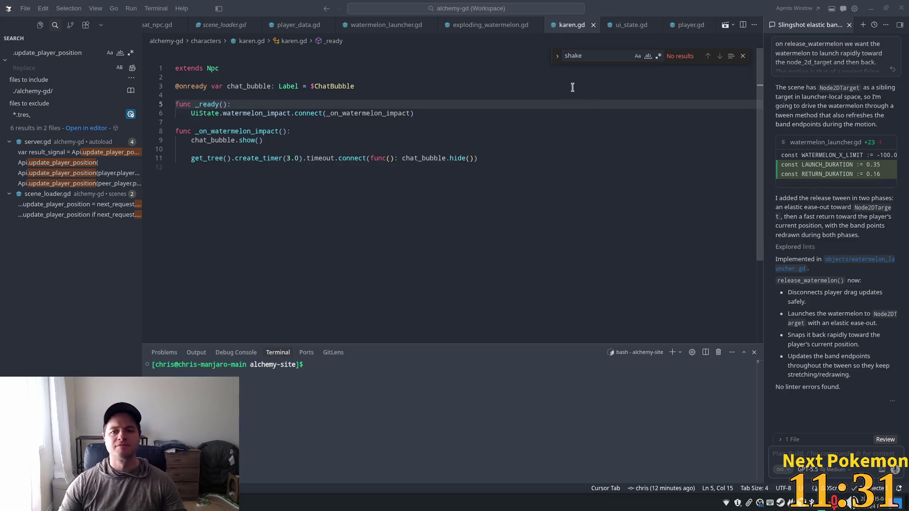
Put the caret at the end of line 8 in karen.gd and scroll through the script.
{"action": "left_click", "coordinate": [452, 131]}
{"action": "scroll", "coordinate": [352, 138], "scroll_direction": "down", "scroll_amount": 3}
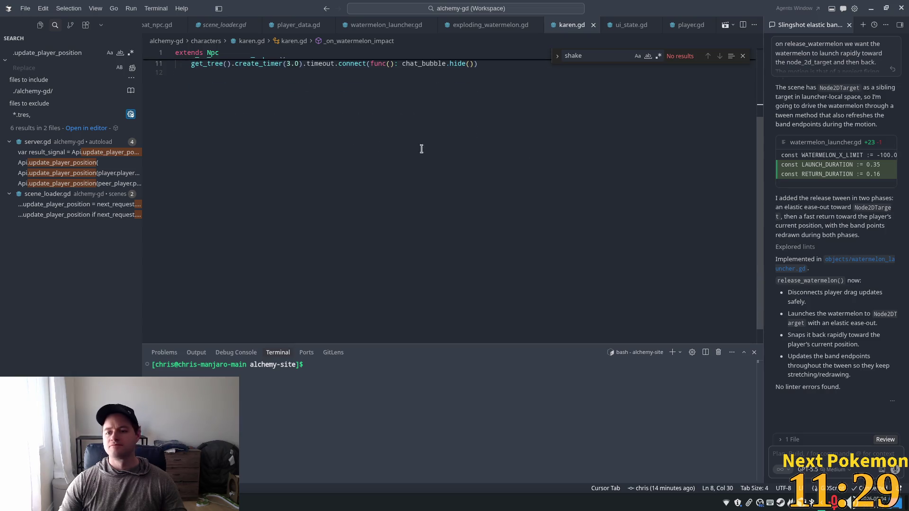
{"action": "scroll", "coordinate": [366, 142], "scroll_direction": "up", "scroll_amount": 3}
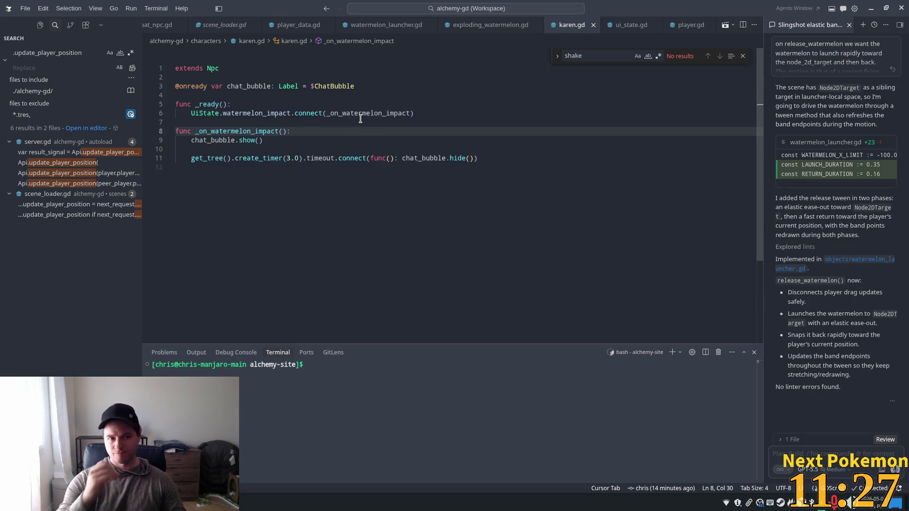
{"action": "scroll", "coordinate": [152, 26], "scroll_direction": "up", "scroll_amount": 5}
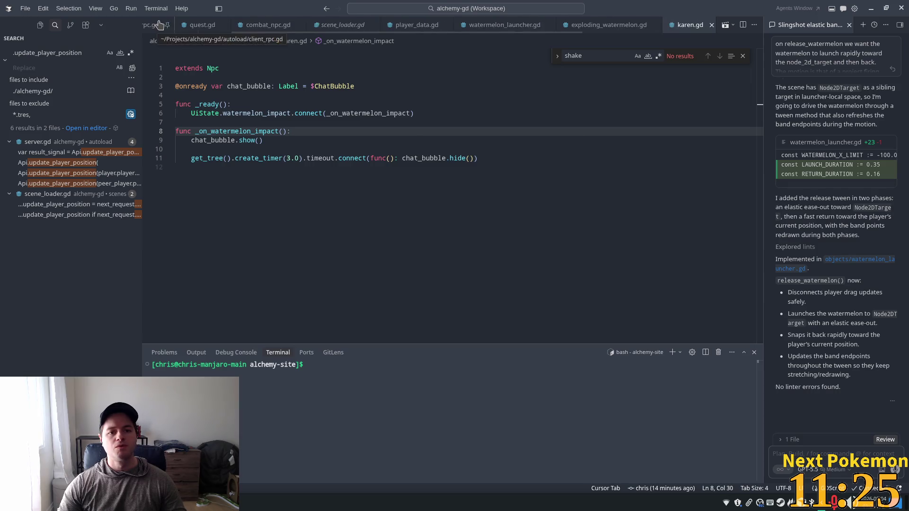
Open player.gd through the quick file finder by searching 'layer'.
{"action": "left_click", "coordinate": [408, 105]}
{"action": "key", "text": "ctrl+p"}
{"action": "type", "text": "layer"}
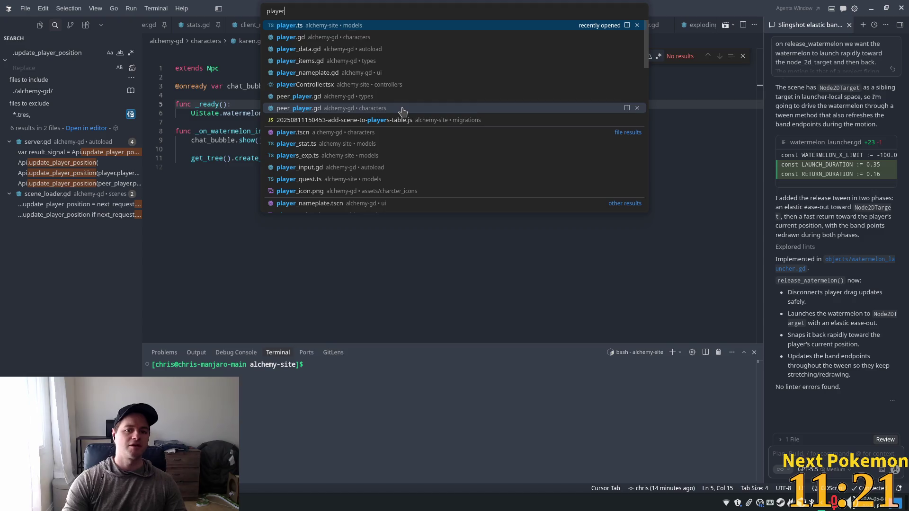
{"action": "key", "text": "Down"}
{"action": "key", "text": "Return"}
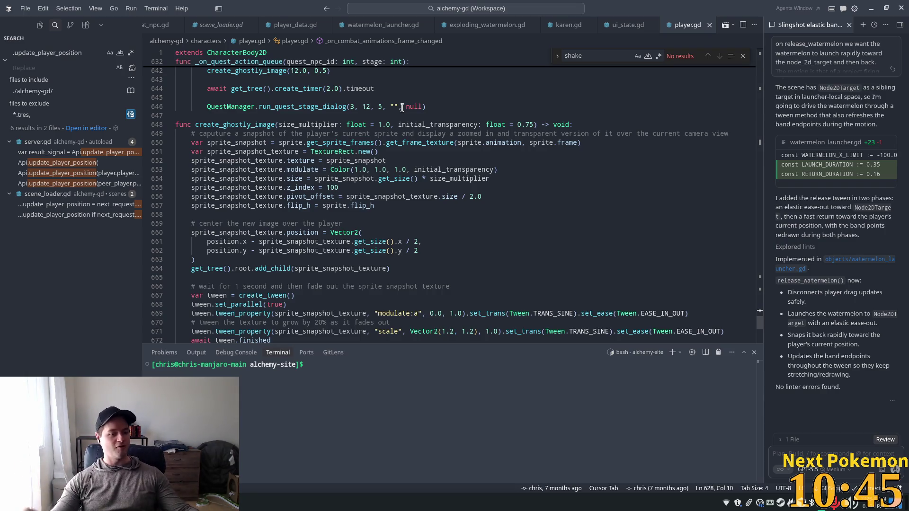
Read create_ghostly_image, highlighting initial_transparency uses, then scroll back up to line 324.
{"action": "scroll", "coordinate": [397, 81], "scroll_direction": "up", "scroll_amount": 1}
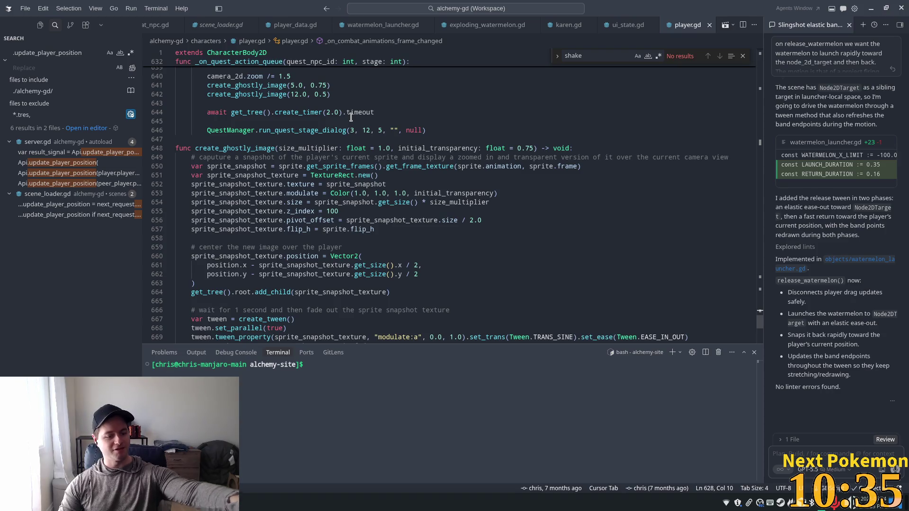
{"action": "mouse_move", "coordinate": [315, 131]}
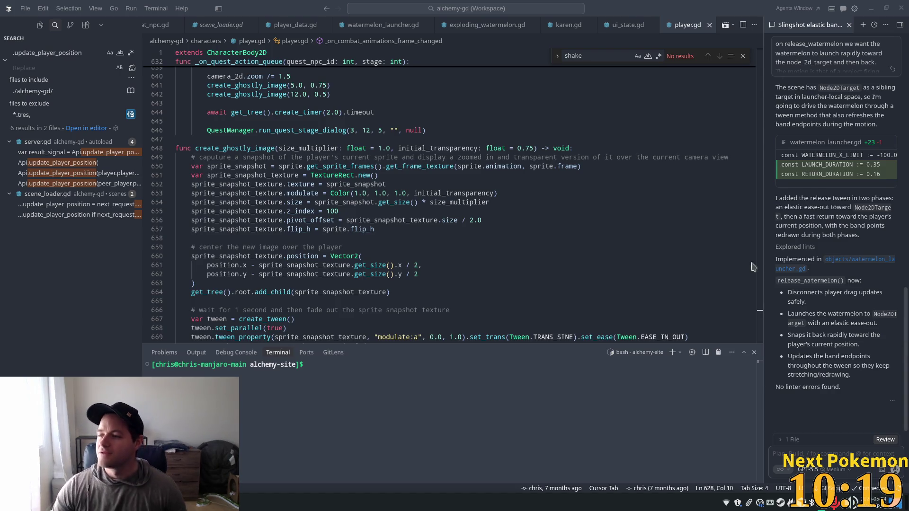
{"action": "left_click", "coordinate": [465, 148]}
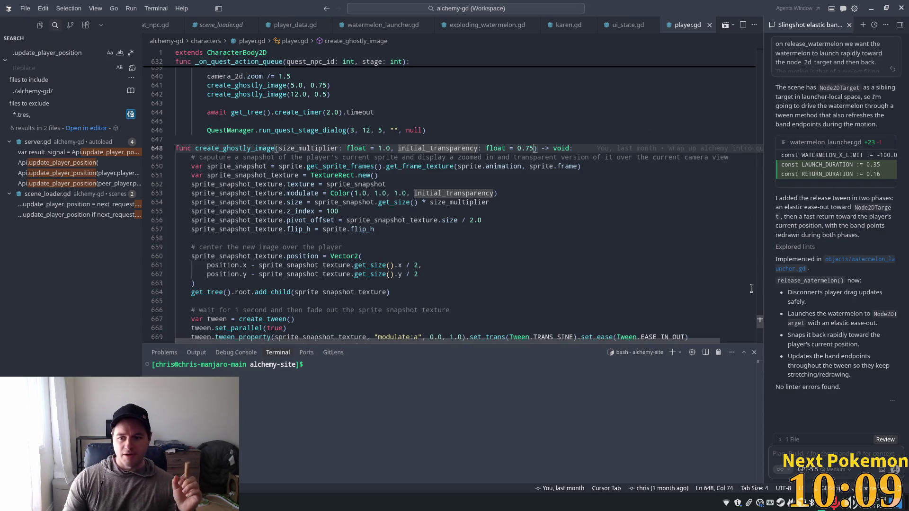
{"action": "left_click", "coordinate": [760, 277]}
{"action": "left_click_drag", "start_coordinate": [760, 277], "coordinate": [761, 191]}
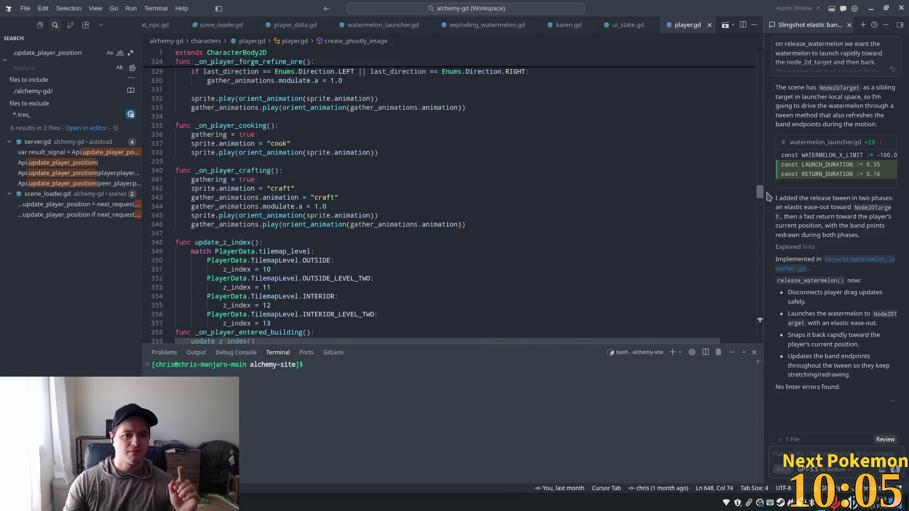
Search player.gd for '_process', highlight holding_watermelon uses, and check line 195's last change.
{"action": "left_click", "coordinate": [652, 164]}
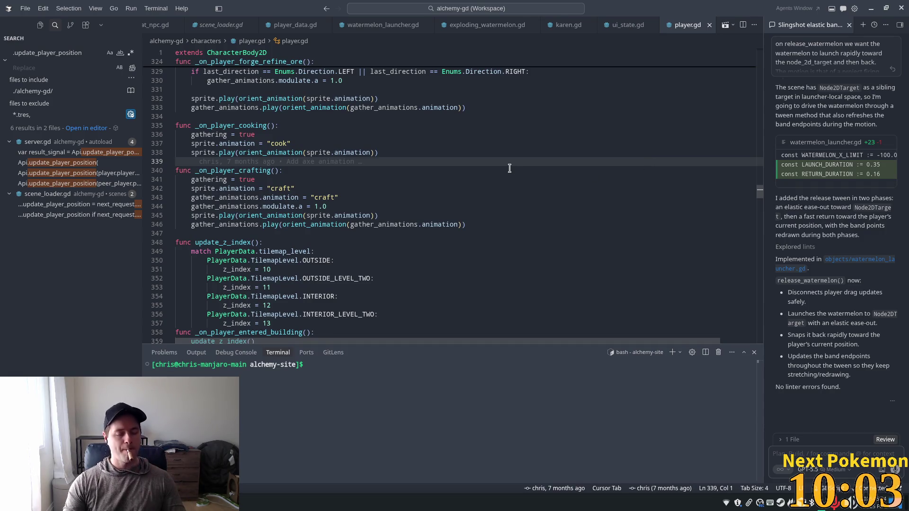
{"action": "key", "text": "ctrl+f"}
{"action": "type", "text": "_"}
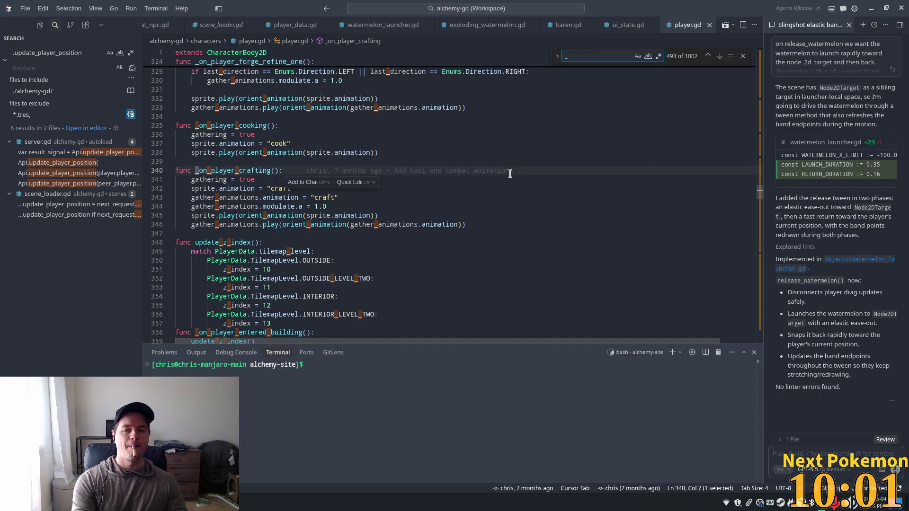
{"action": "type", "text": "process"}
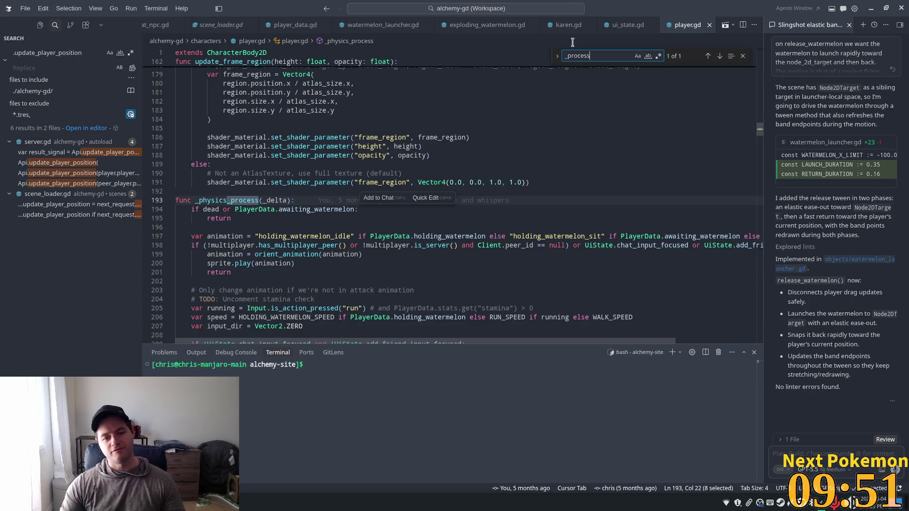
{"action": "left_click", "coordinate": [451, 236]}
{"action": "scroll", "coordinate": [344, 247], "scroll_direction": "down", "scroll_amount": 3}
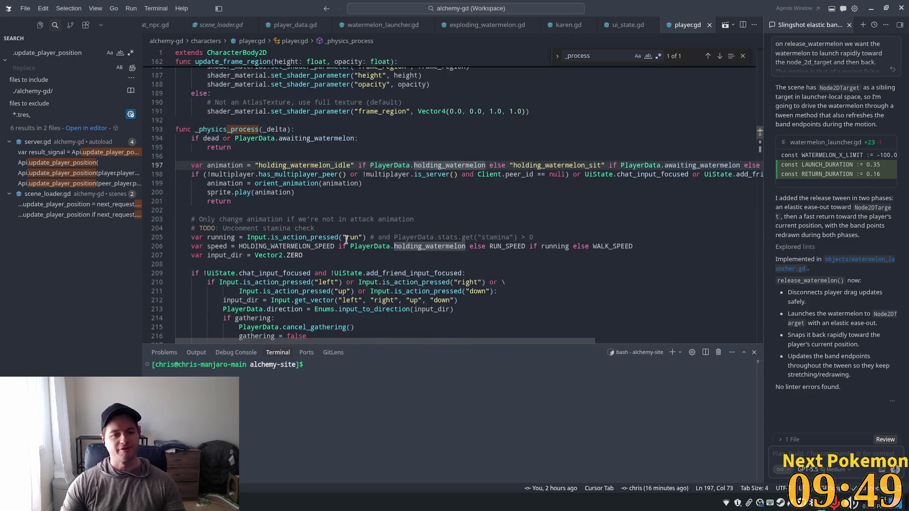
{"action": "left_click", "coordinate": [521, 144]}
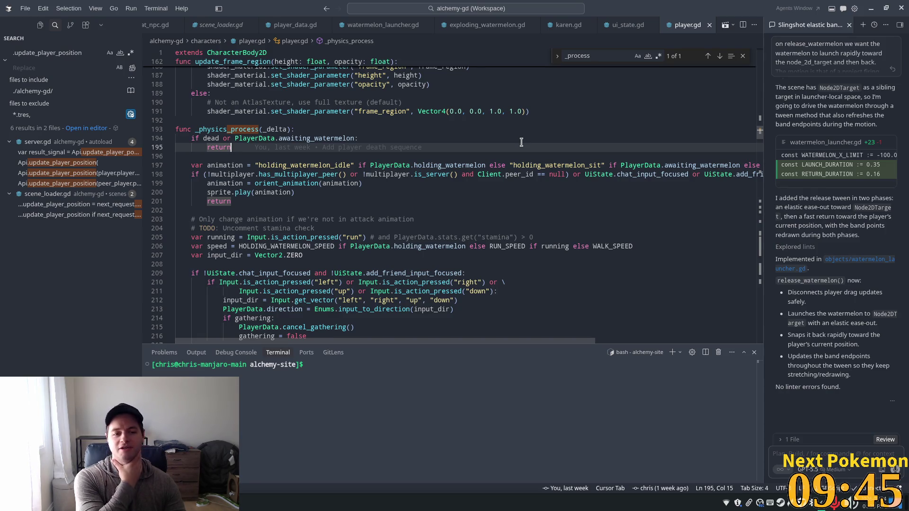
Select lines 194–212 of _physics_process and scroll down to the sprite animation code.
{"action": "left_click", "coordinate": [279, 129]}
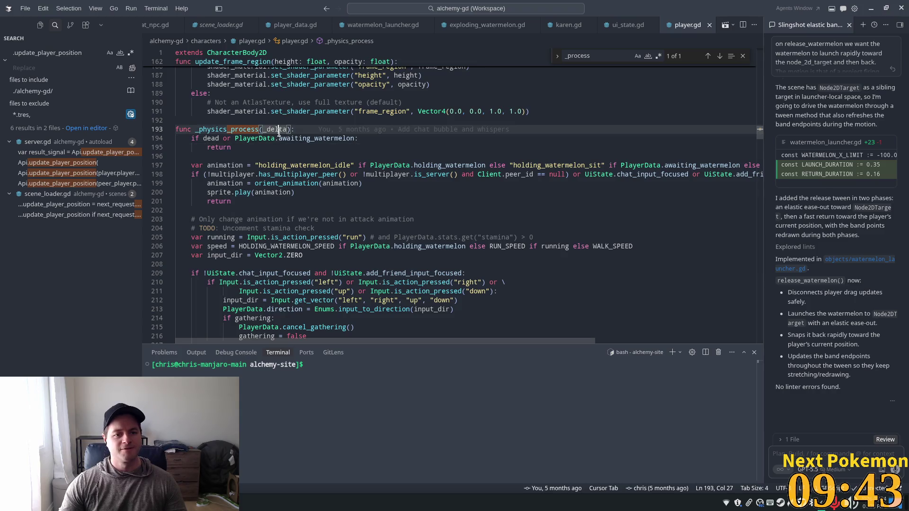
{"action": "scroll", "coordinate": [345, 139], "scroll_direction": "down", "scroll_amount": 2}
{"action": "mouse_move", "coordinate": [234, 91]}
{"action": "left_mouse_down"}
{"action": "mouse_move", "coordinate": [364, 93]}
{"action": "mouse_move", "coordinate": [303, 156]}
{"action": "mouse_move", "coordinate": [479, 253]}
{"action": "left_mouse_up"}
{"action": "scroll", "coordinate": [450, 254], "scroll_direction": "down", "scroll_amount": 3}
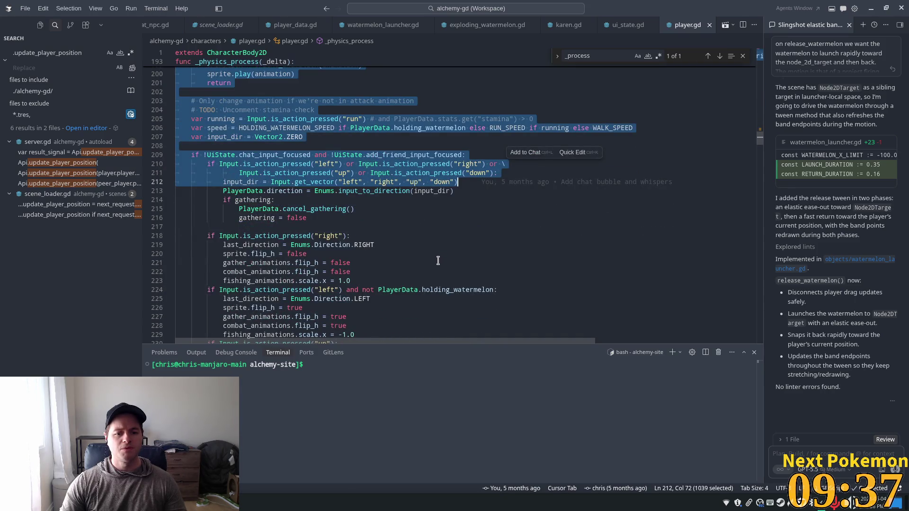
{"action": "scroll", "coordinate": [437, 259], "scroll_direction": "down", "scroll_amount": 7}
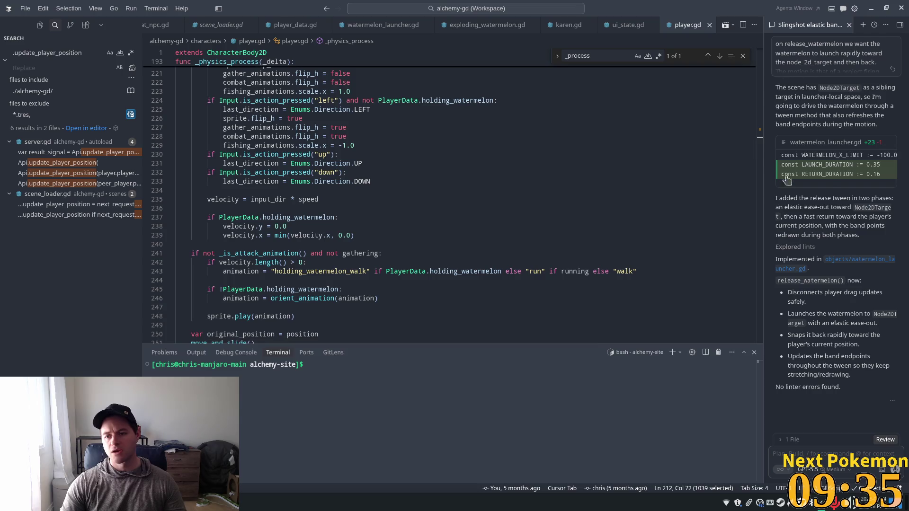
{"action": "left_click_drag", "start_coordinate": [761, 154], "coordinate": [765, 287]}
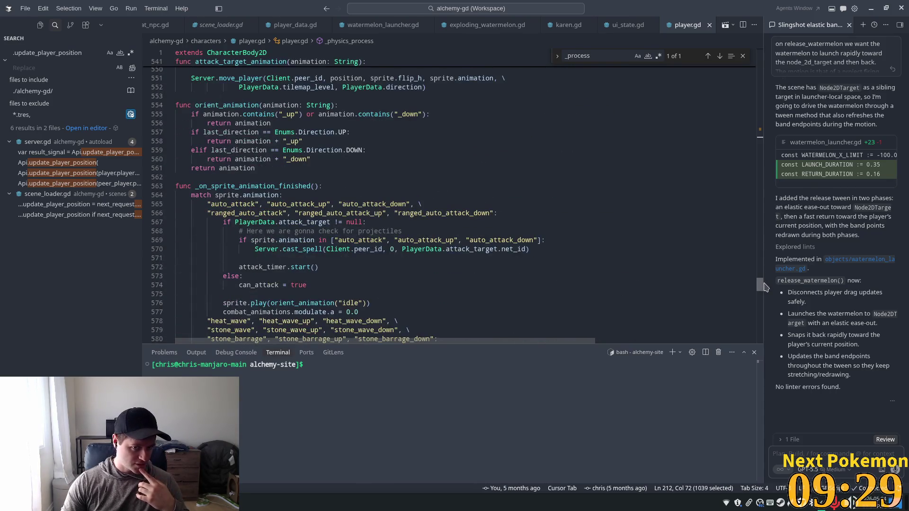
{"action": "scroll", "coordinate": [572, 230], "scroll_direction": "down", "scroll_amount": 2}
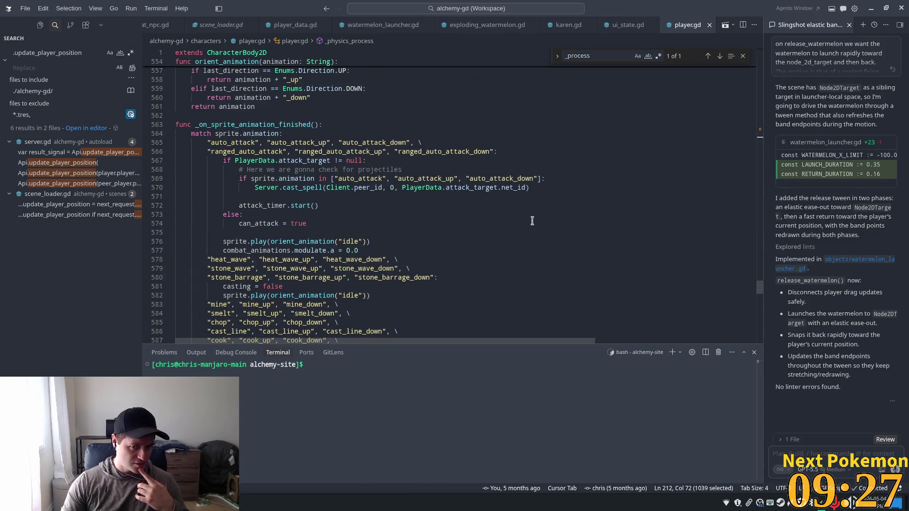
Select the word sprite on line 569, then switch to the Godot editor.
{"action": "left_click", "coordinate": [331, 152]}
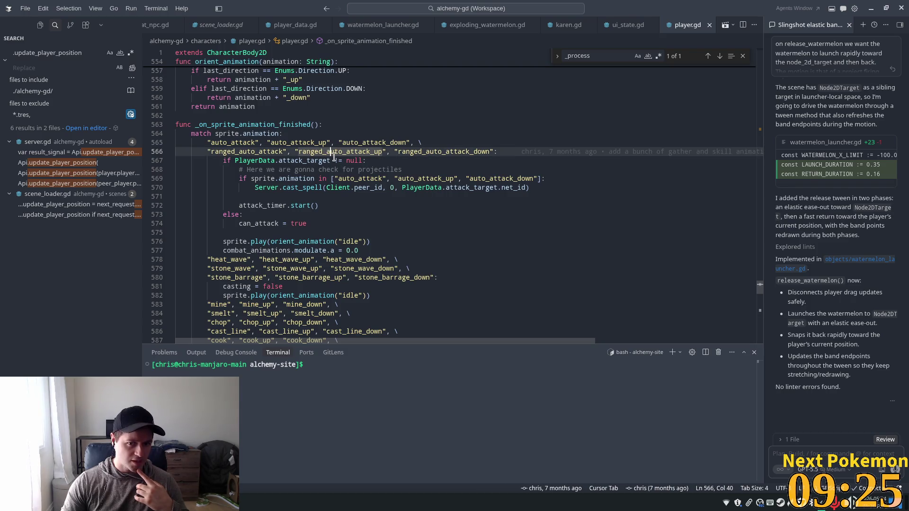
{"action": "mouse_move", "coordinate": [334, 156]}
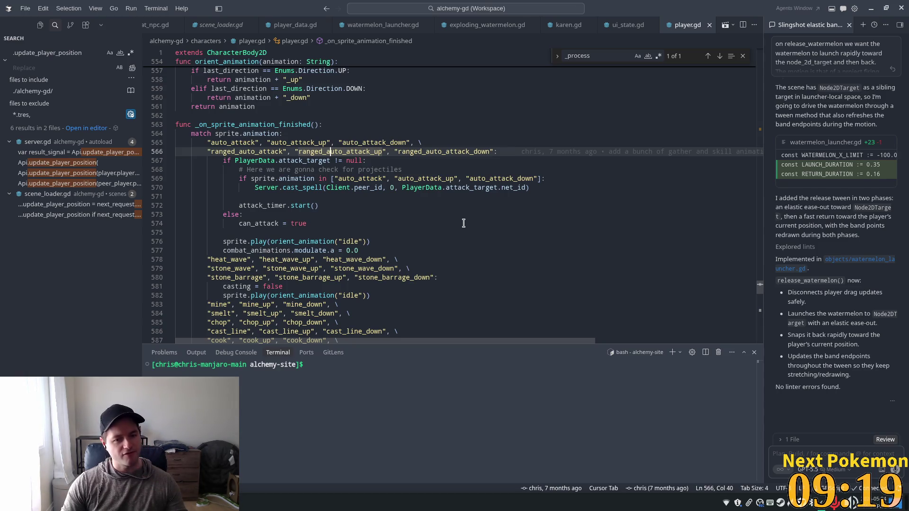
{"action": "double_click", "coordinate": [277, 178]}
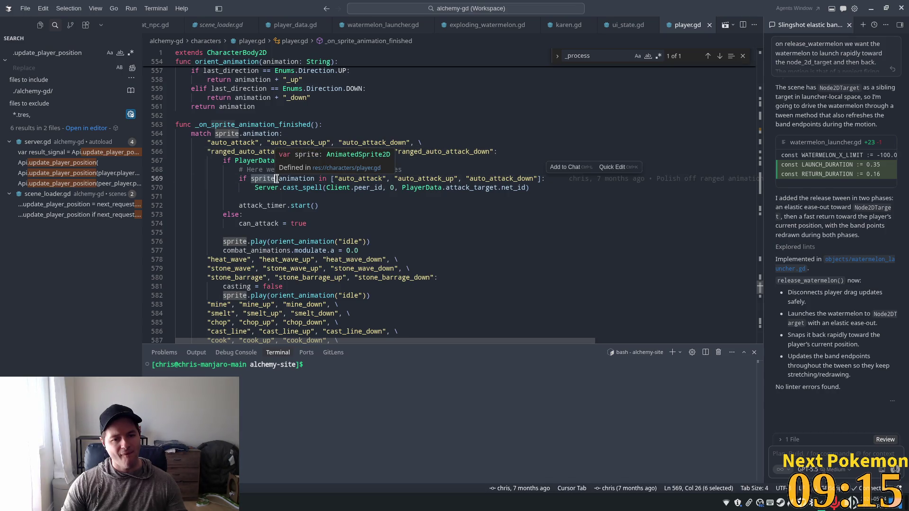
{"action": "key", "text": "alt+Tab"}
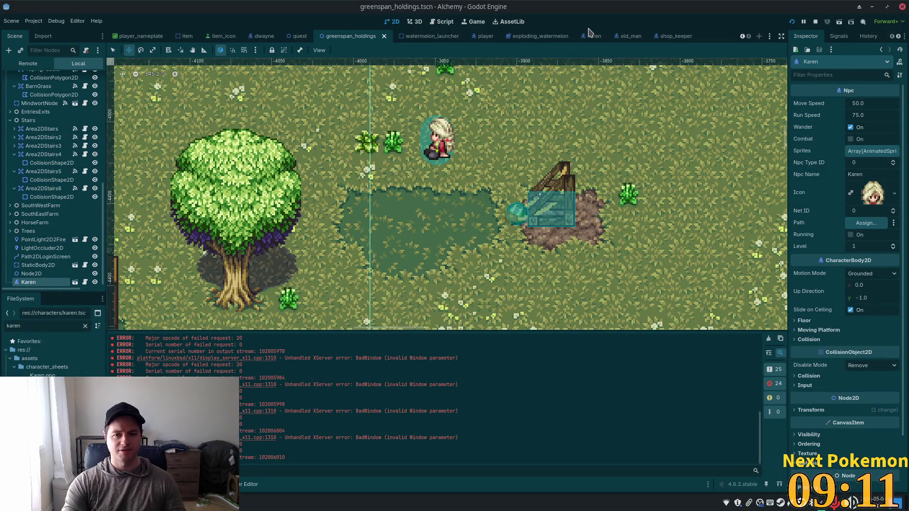
Open player.tscn, select CombatAnimations, and preview its four-frame auto_attack animation.
{"action": "left_click", "coordinate": [484, 36]}
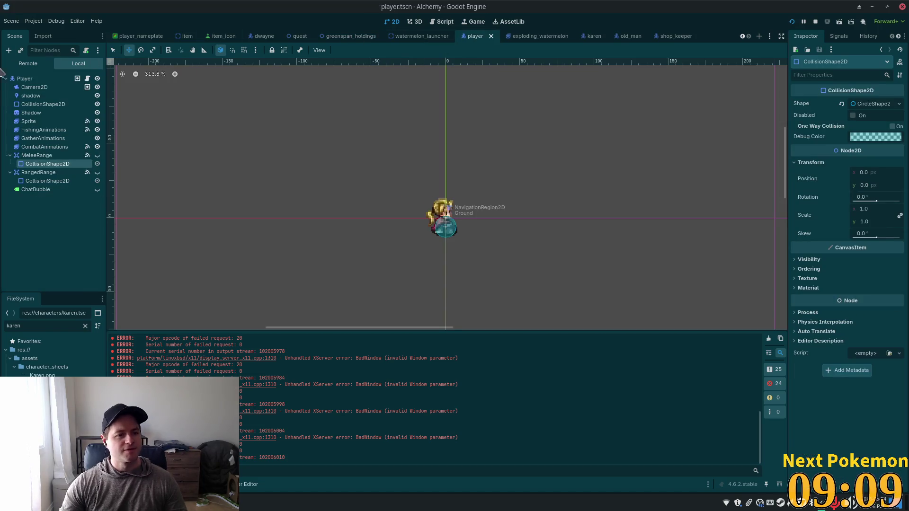
{"action": "left_click", "coordinate": [40, 147]}
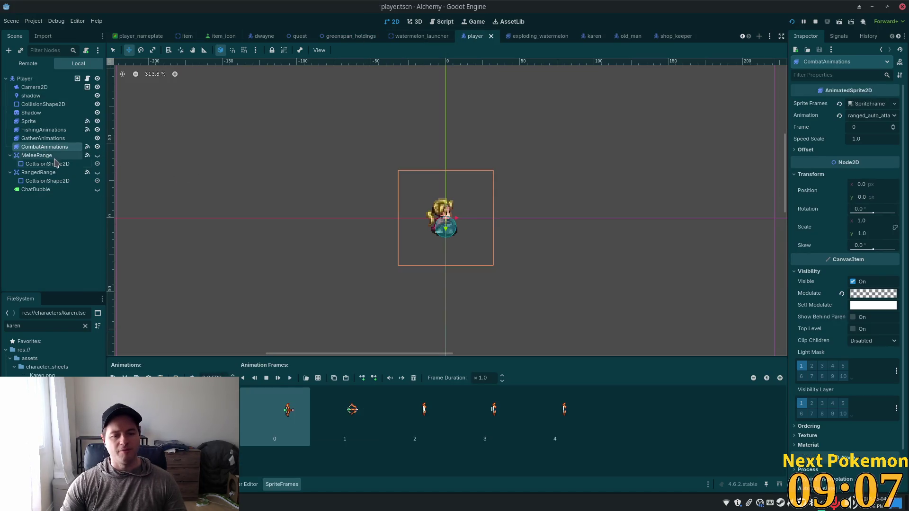
{"action": "left_click", "coordinate": [137, 391]}
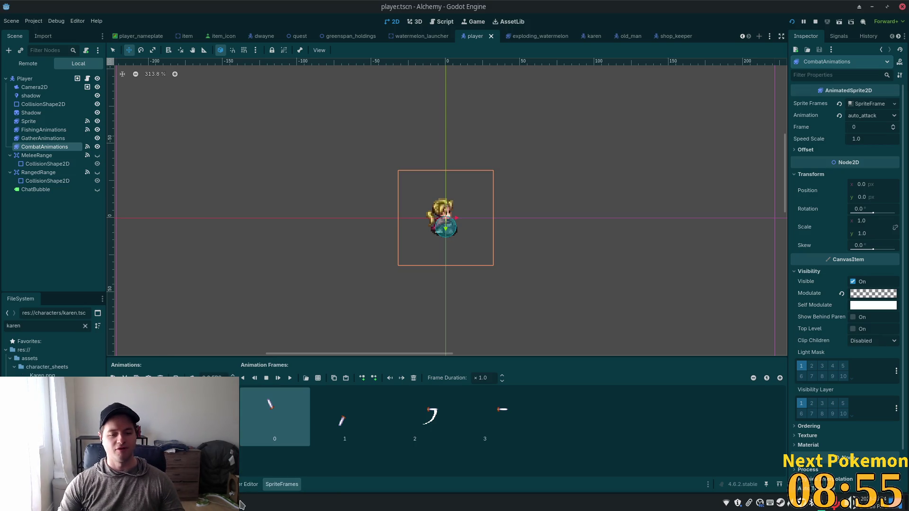
Bring the Alchemy (DEBUG) game forward and walk north-east past the house toward the big tree.
{"action": "mouse_move", "coordinate": [242, 504]}
{"action": "left_click", "coordinate": [250, 463]}
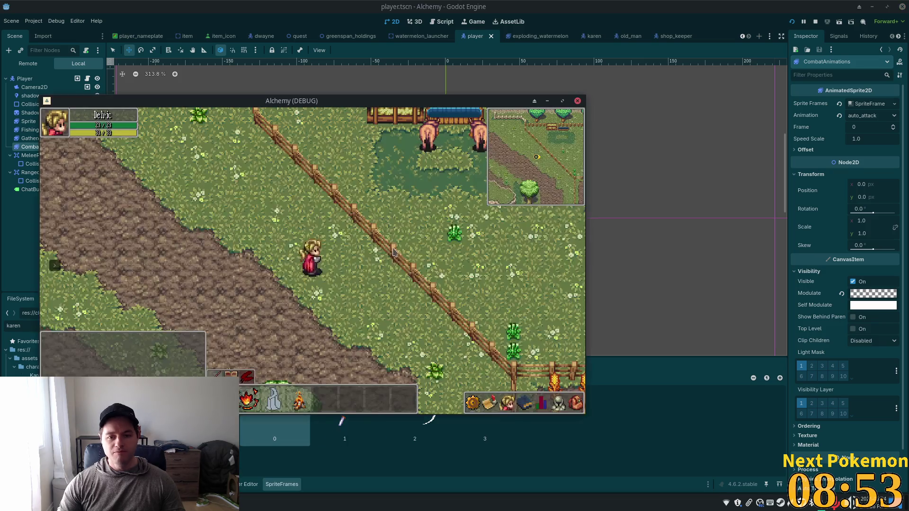
{"action": "key", "text": "w"}
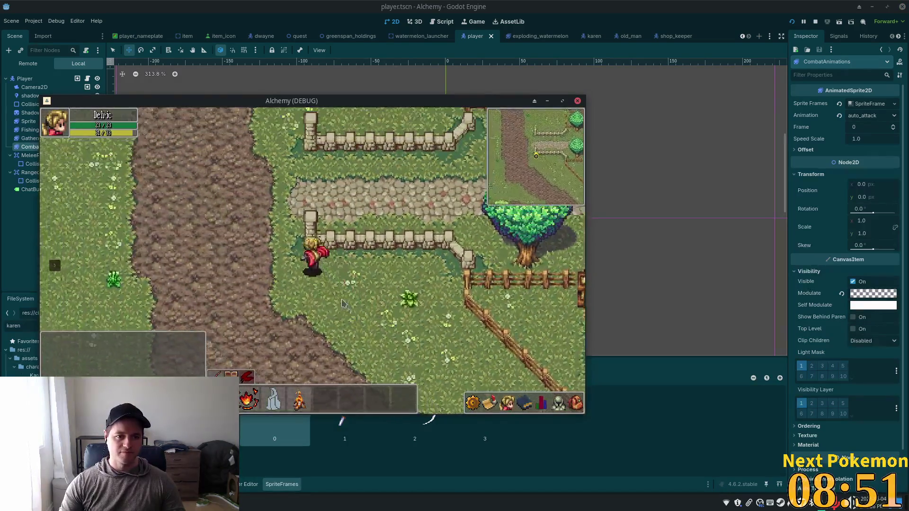
{"action": "key", "text": "d"}
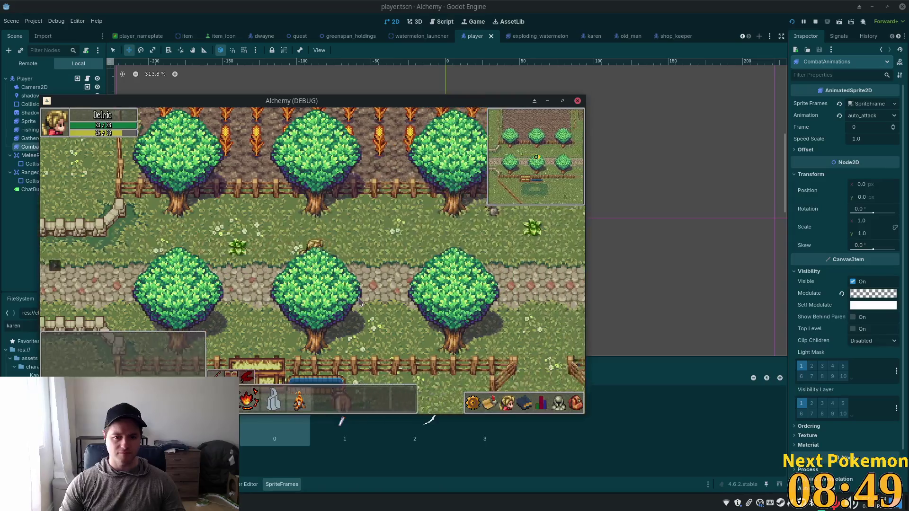
{"action": "key", "text": "d"}
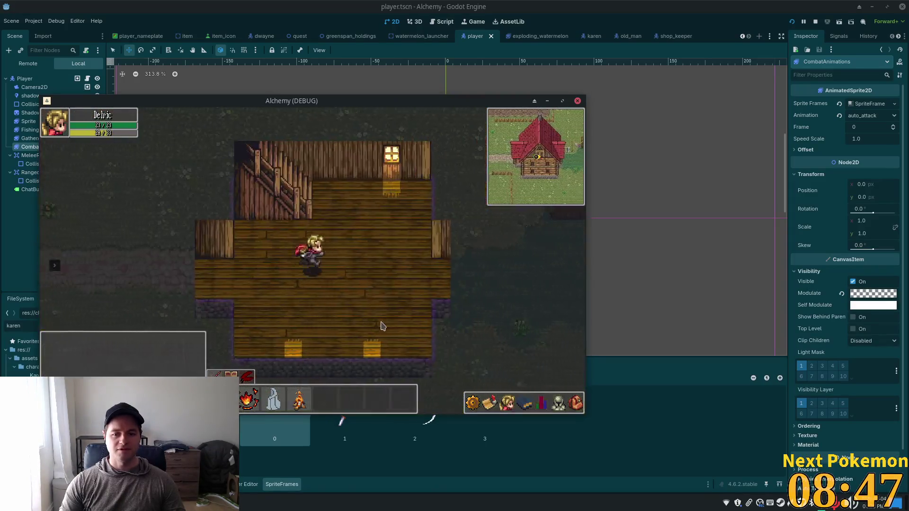
{"action": "key", "text": "d"}
{"action": "key", "text": "w"}
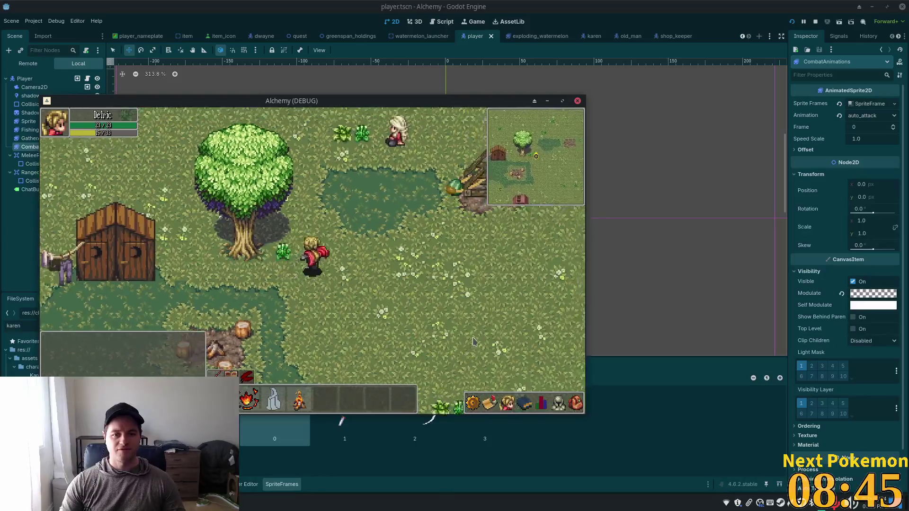
Walk south-east to the catapult and move the game window up and left.
{"action": "key", "text": "d"}
{"action": "key", "text": "s"}
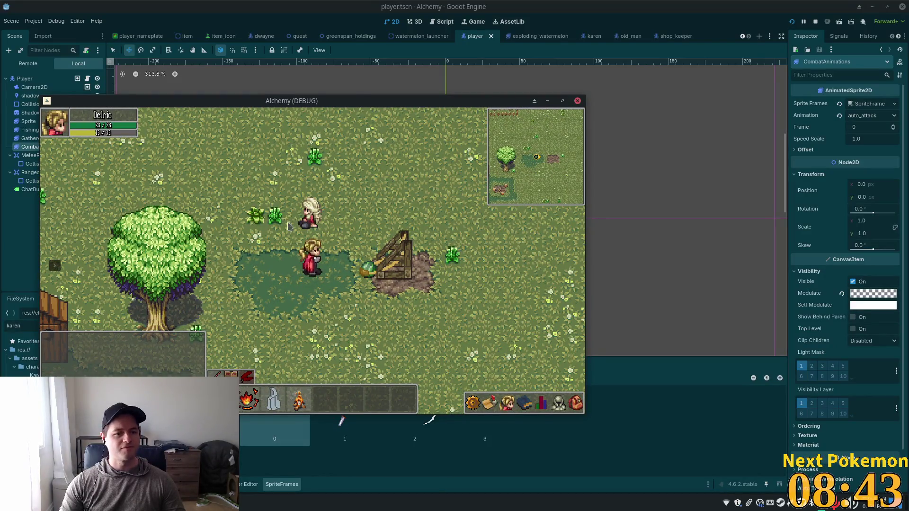
{"action": "mouse_move", "coordinate": [323, 101]}
{"action": "left_mouse_down"}
{"action": "mouse_move", "coordinate": [301, 71]}
{"action": "mouse_move", "coordinate": [300, 28]}
{"action": "left_mouse_up"}
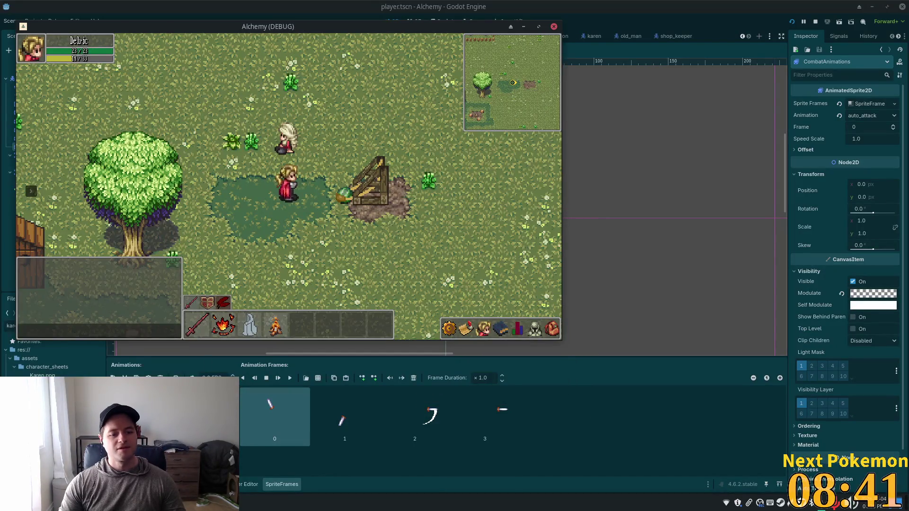
{"action": "left_click", "coordinate": [241, 507]}
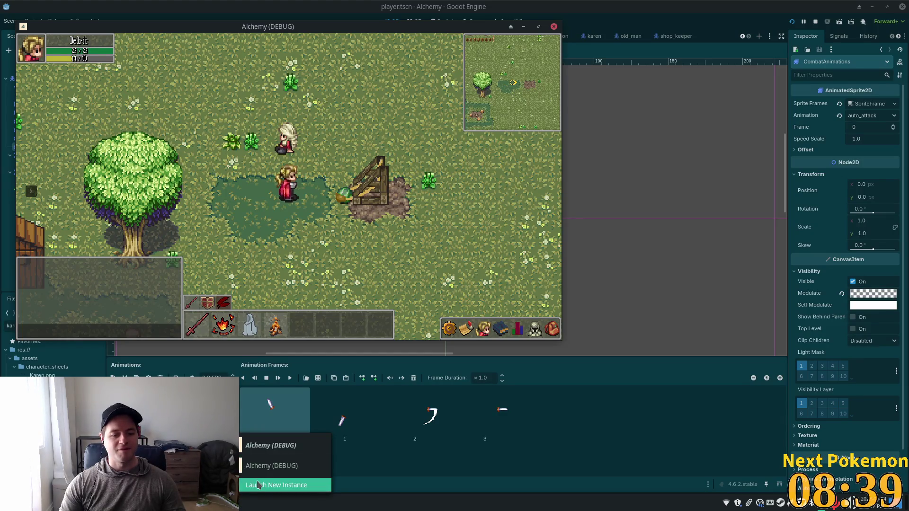
Raise the second game client and teleport its character to Greenspan Holdings.
{"action": "left_click", "coordinate": [274, 483]}
{"action": "key", "text": "a"}
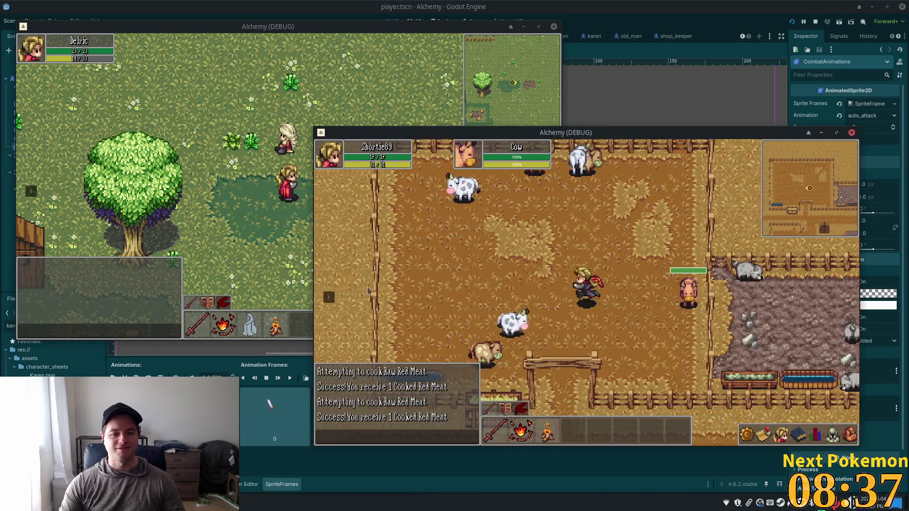
{"action": "left_click", "coordinate": [329, 297]}
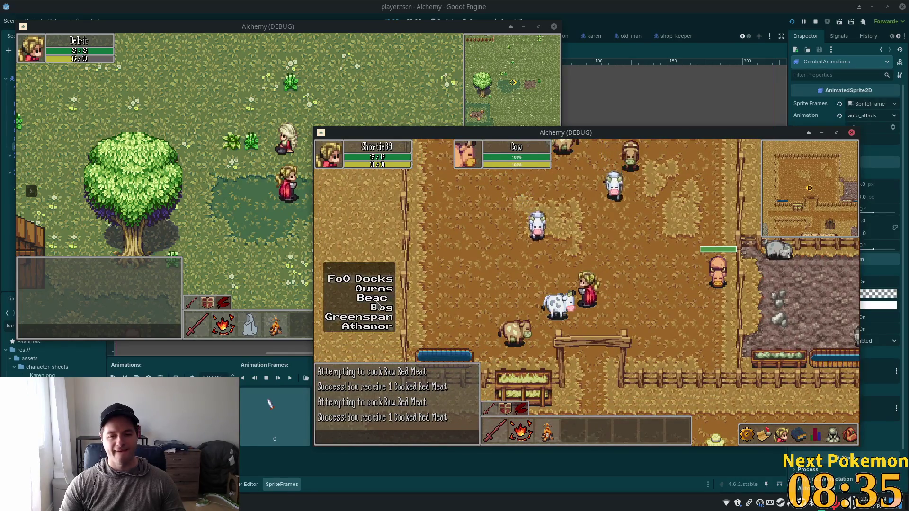
{"action": "left_click", "coordinate": [371, 321]}
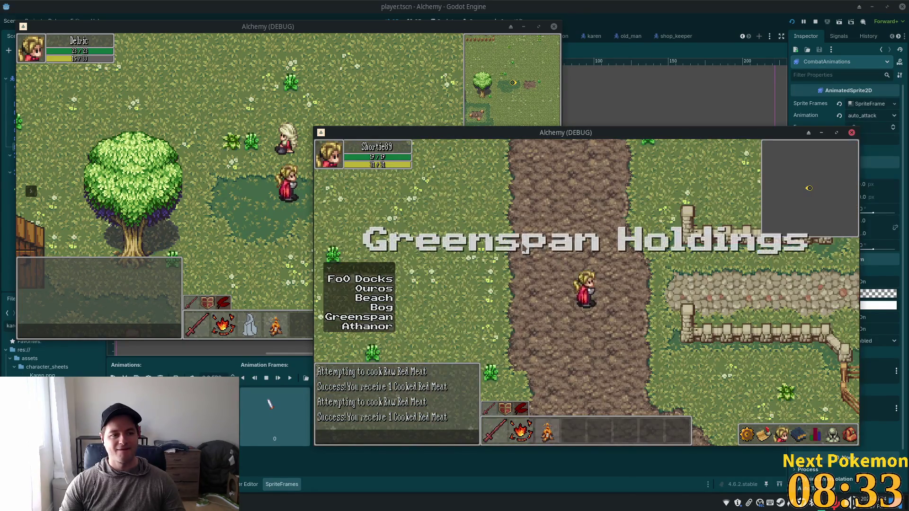
Walk the second character east along the stone path to the other player by the catapult.
{"action": "key", "text": "d"}
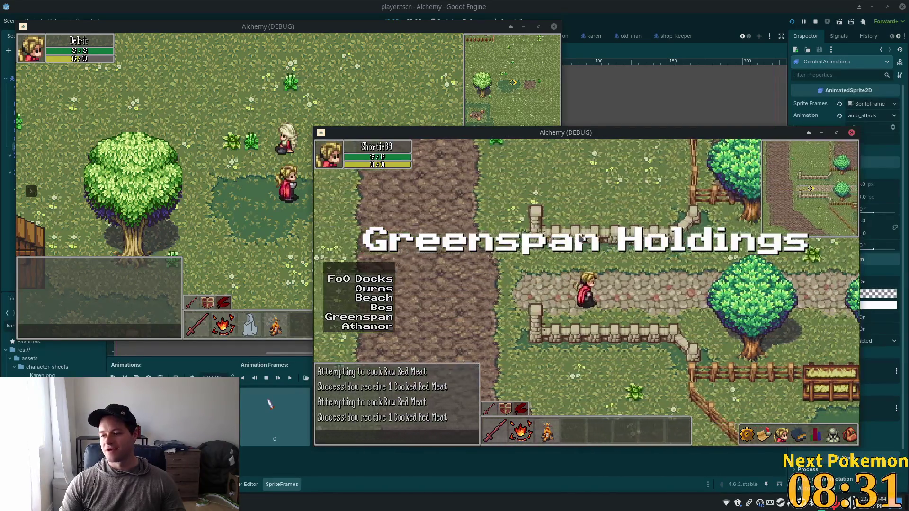
{"action": "key", "text": "d"}
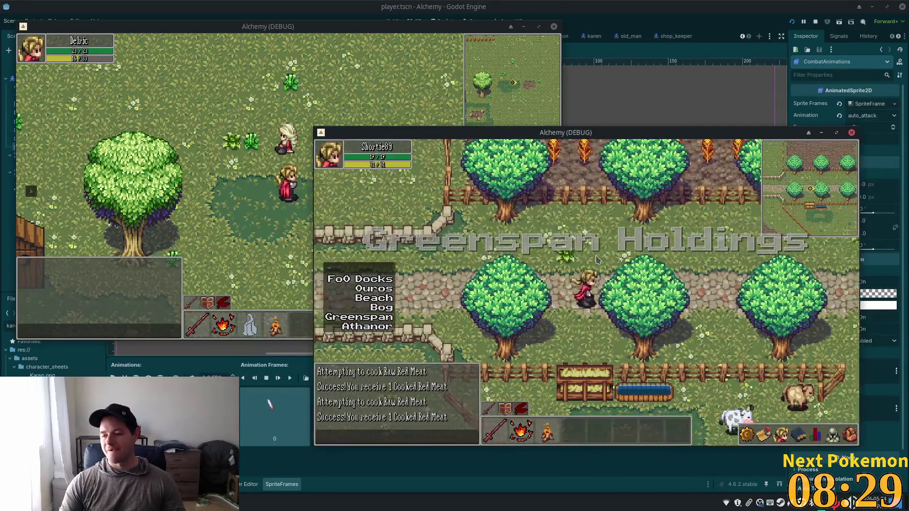
{"action": "key", "text": "d"}
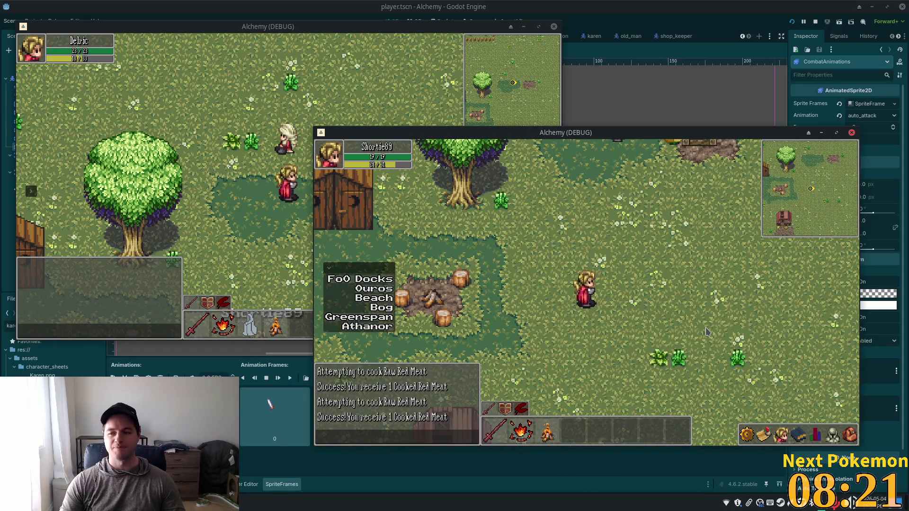
{"action": "key", "text": "w"}
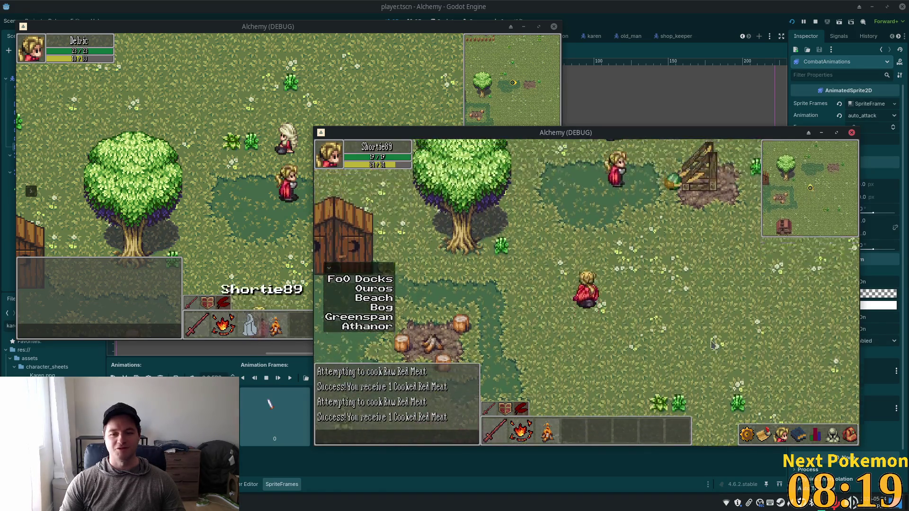
{"action": "key", "text": "s"}
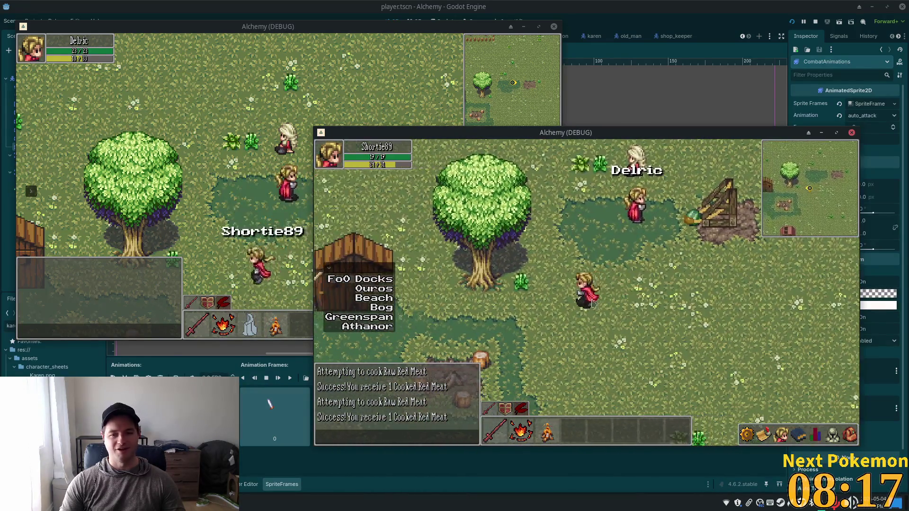
{"action": "mouse_move", "coordinate": [532, 127]}
{"action": "left_mouse_down"}
{"action": "mouse_move", "coordinate": [532, 168]}
{"action": "mouse_move", "coordinate": [638, 196]}
{"action": "mouse_move", "coordinate": [622, 199]}
{"action": "left_mouse_up"}
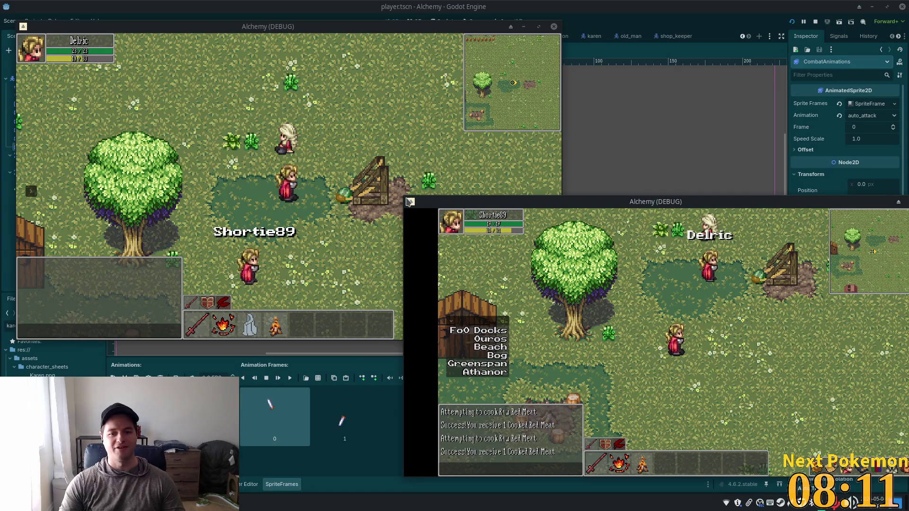
Enlarge the second game window, refocus the first, and walk the player to the catapult.
{"action": "mouse_move", "coordinate": [403, 184]}
{"action": "left_mouse_down"}
{"action": "mouse_move", "coordinate": [389, 187]}
{"action": "mouse_move", "coordinate": [354, 164]}
{"action": "left_mouse_up"}
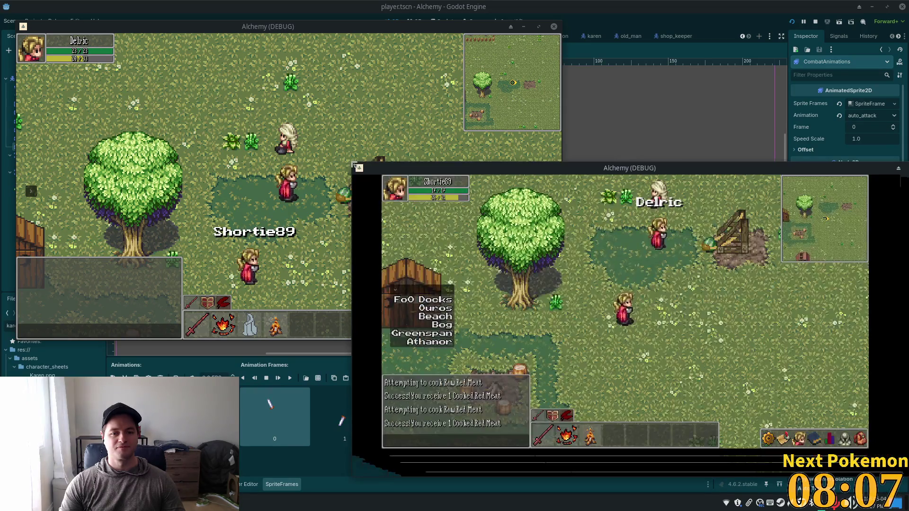
{"action": "left_click", "coordinate": [512, 140]}
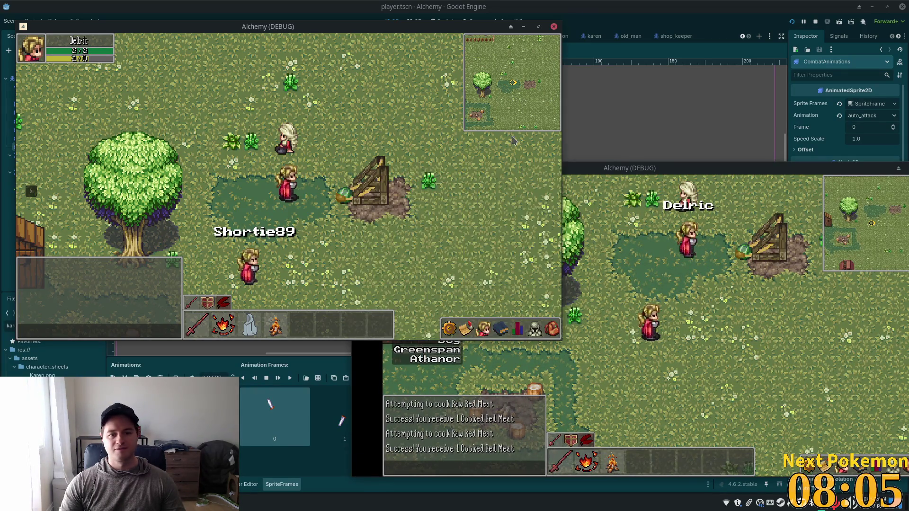
{"action": "left_click", "coordinate": [322, 203]}
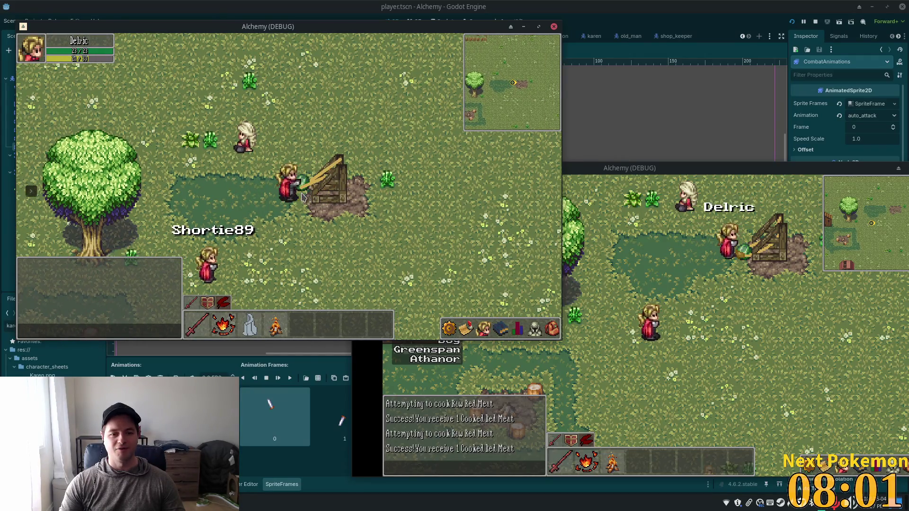
Pull the catapult band leftward until the link breaks, then stop the project with F8.
{"action": "key", "text": "a"}
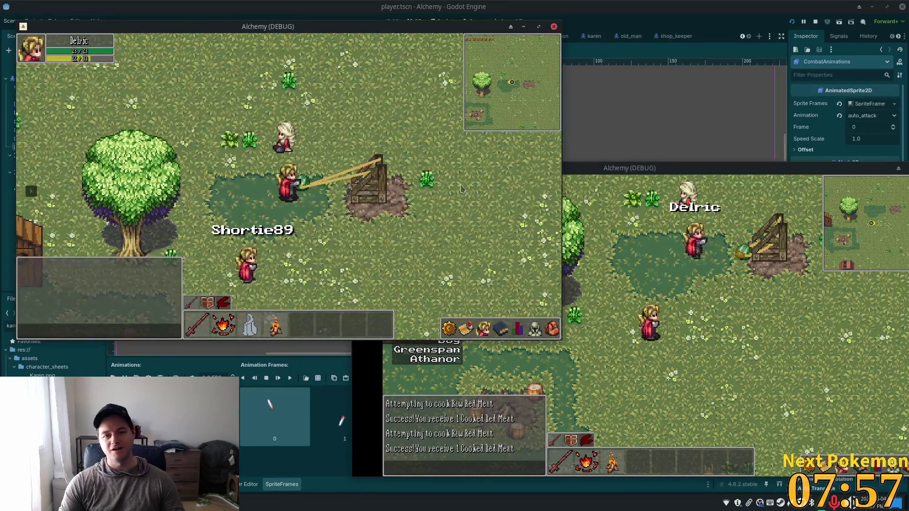
{"action": "key", "text": "a"}
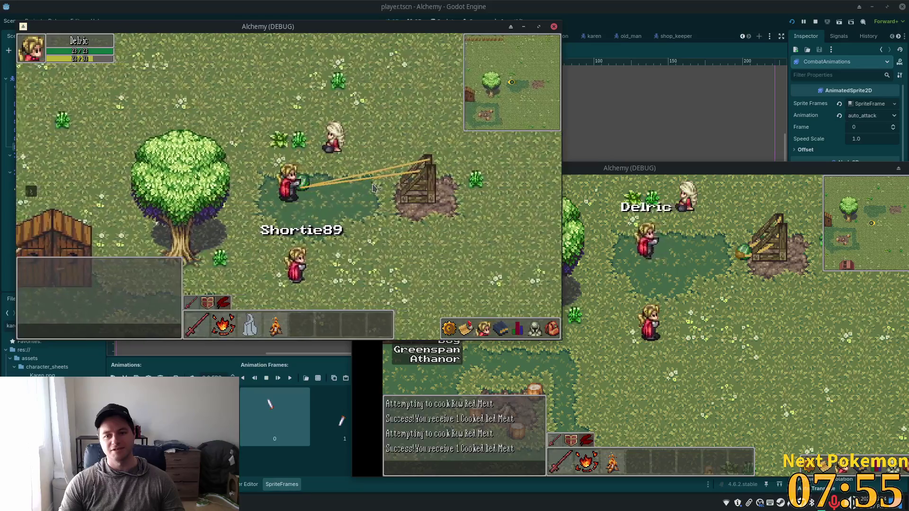
{"action": "key", "text": "a"}
{"action": "key", "text": "a"}
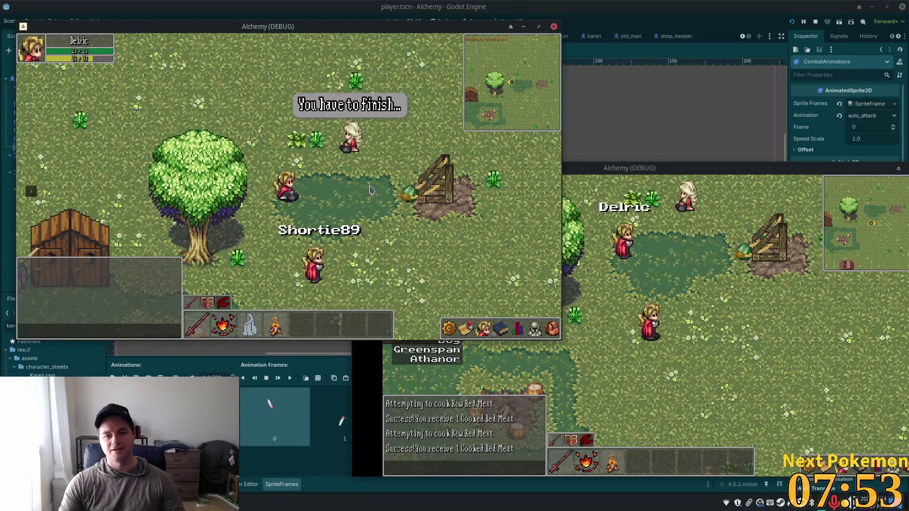
{"action": "key", "text": "F8"}
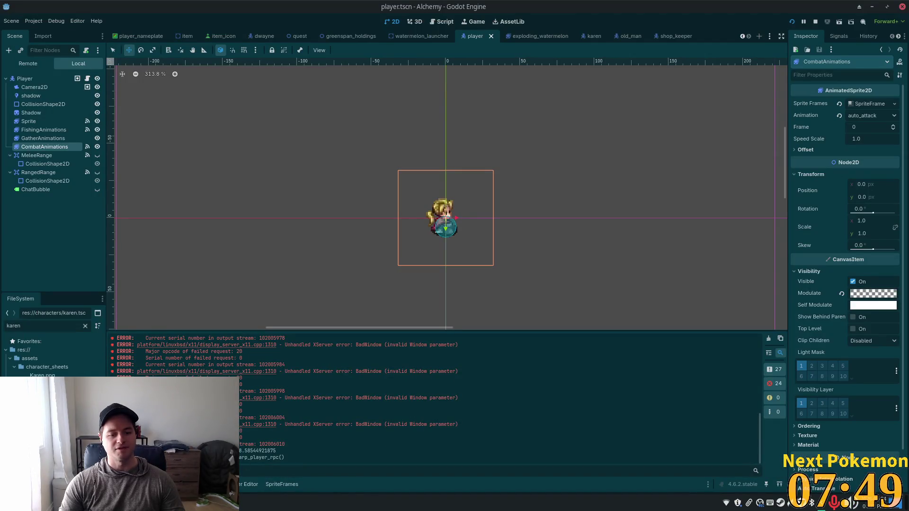
Open the Debugger panel, check Session 3, and settle on Session 1's output.
{"action": "left_click", "coordinate": [146, 485]}
{"action": "left_click", "coordinate": [195, 362]}
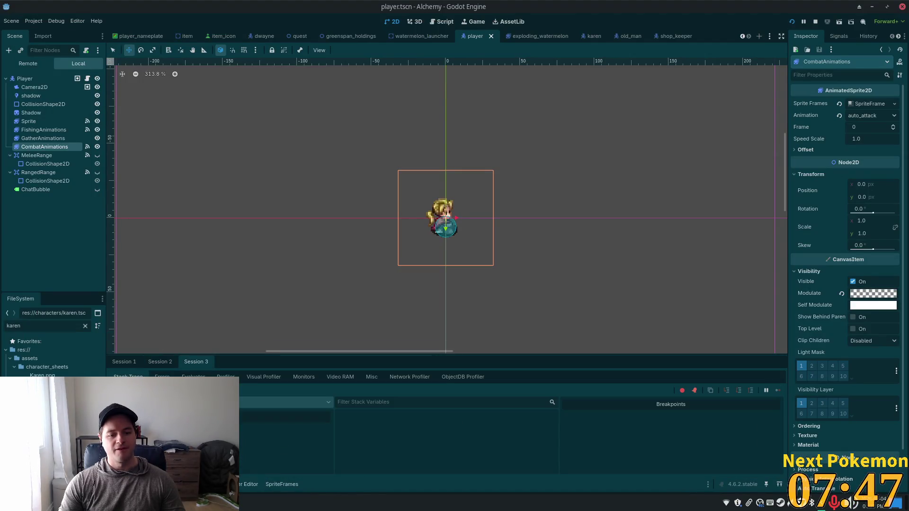
{"action": "left_click", "coordinate": [119, 362]}
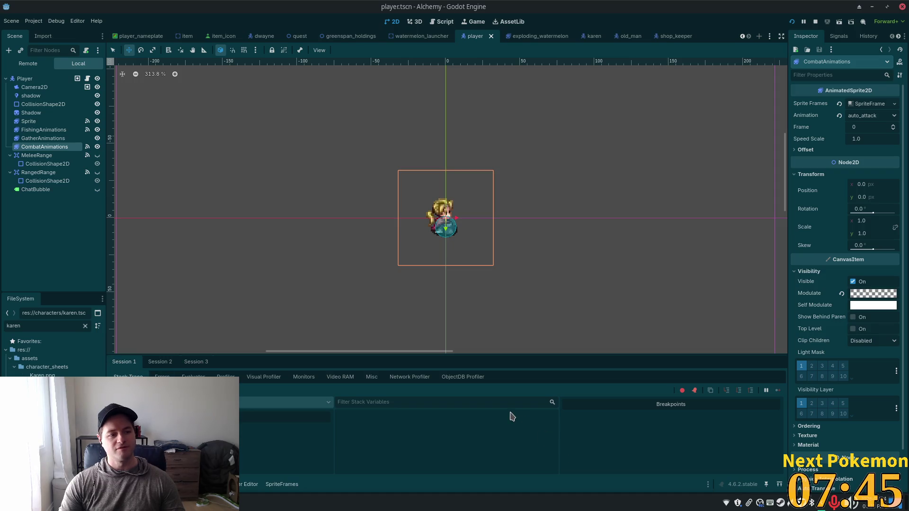
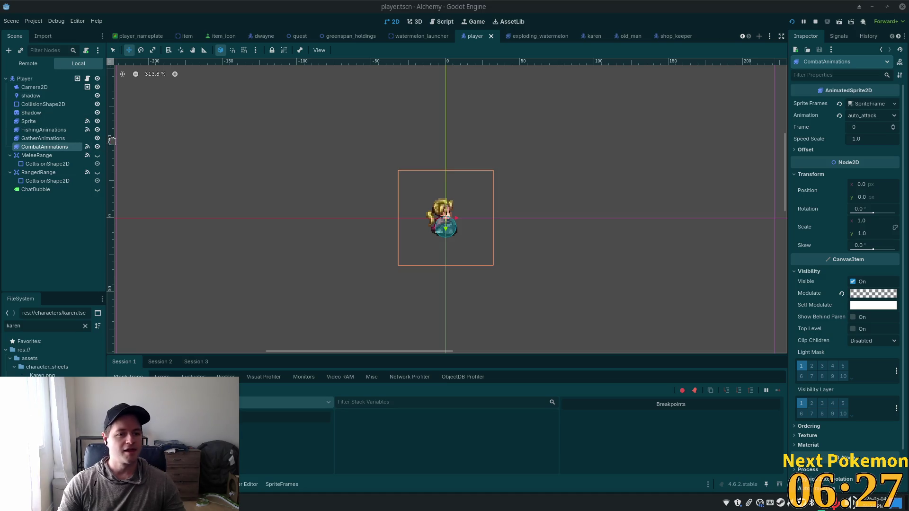
Show the CombatAnimations attack frames in SpriteFrames, then bring up player.gd in Cursor.
{"action": "left_click", "coordinate": [34, 146]}
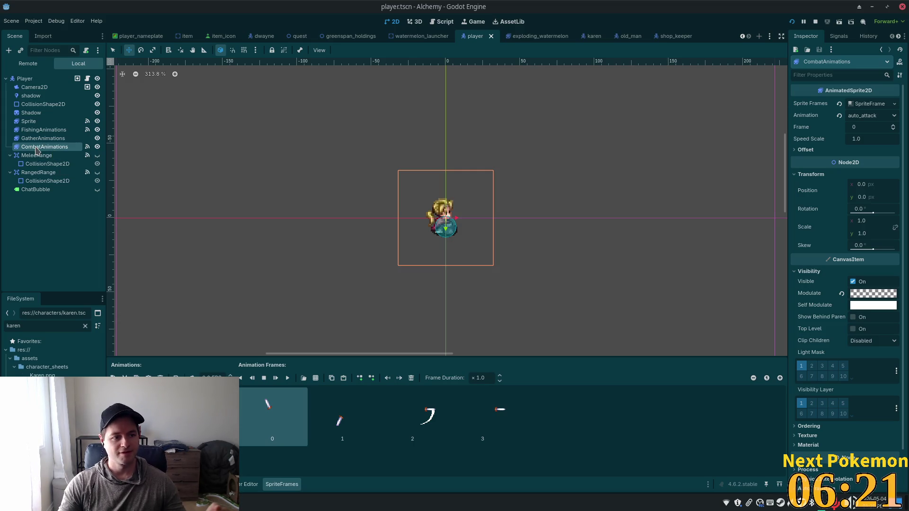
{"action": "key", "text": "alt+Tab"}
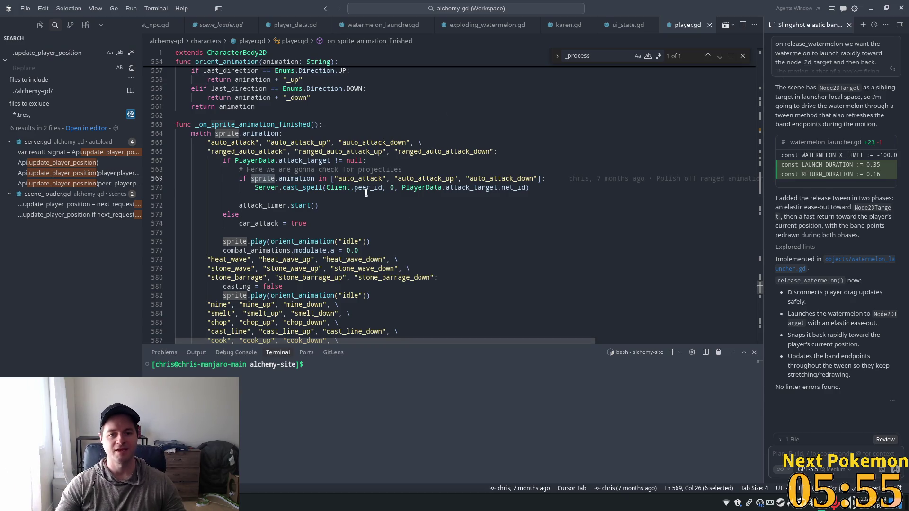
{"action": "left_click", "coordinate": [407, 214]}
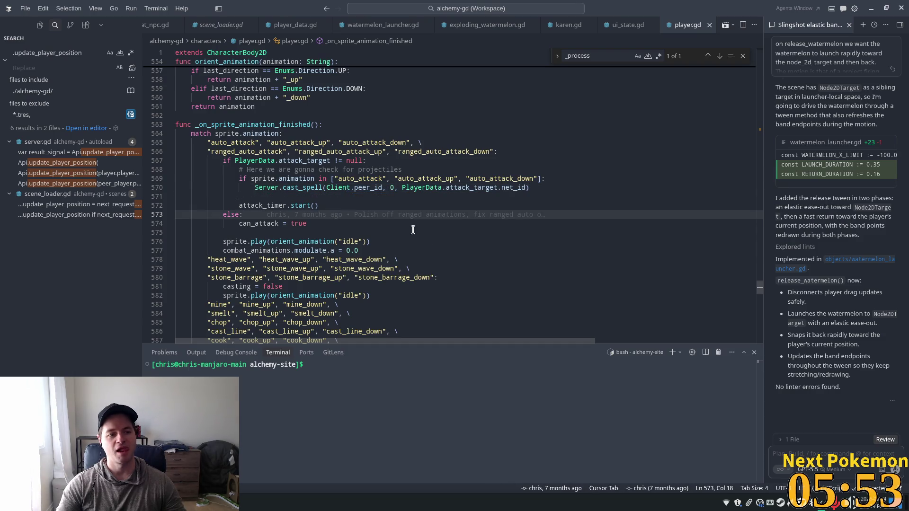
{"action": "mouse_move", "coordinate": [322, 212]}
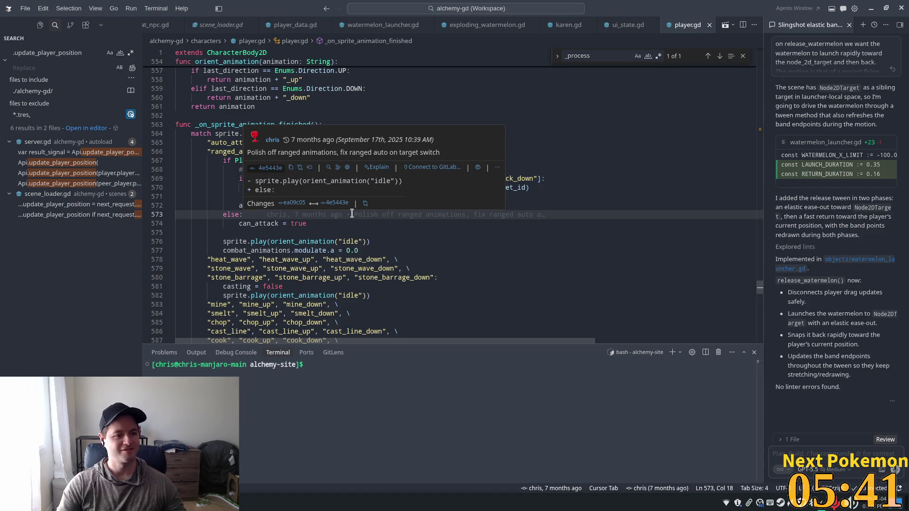
{"action": "mouse_move", "coordinate": [498, 215]}
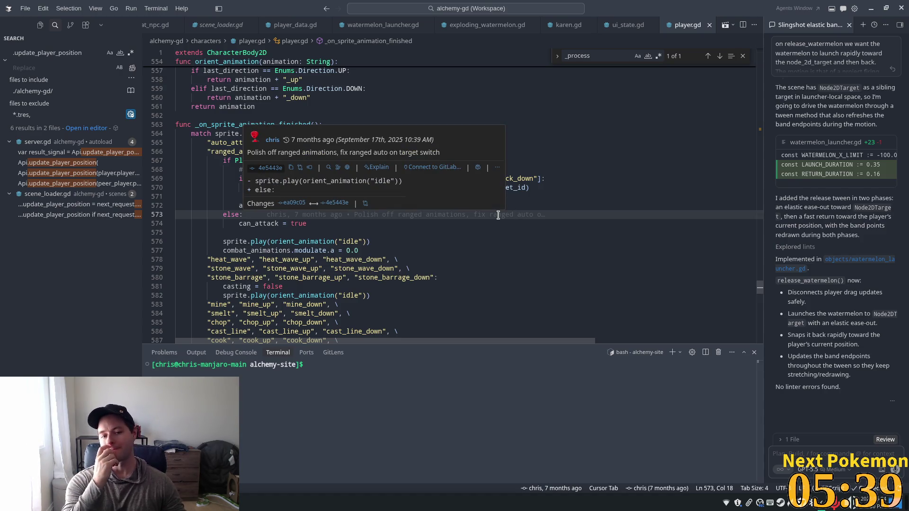
{"action": "left_click", "coordinate": [302, 260]}
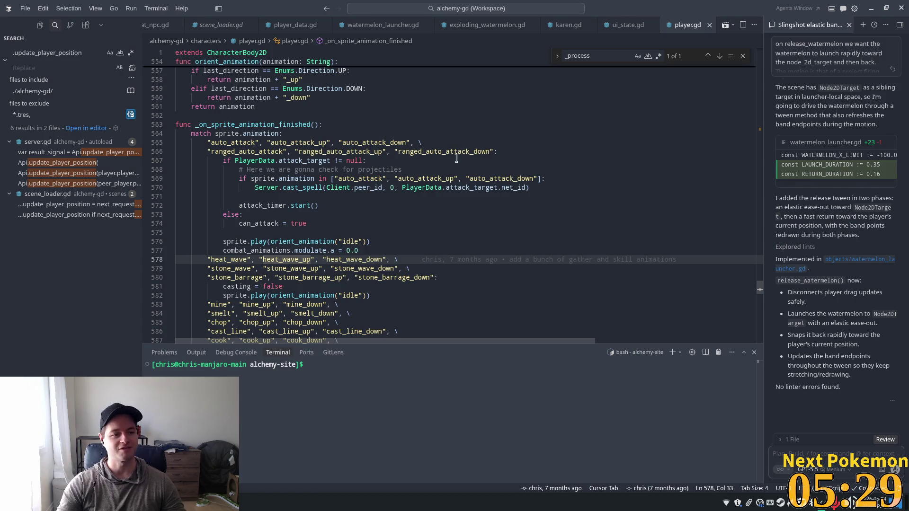
{"action": "left_click", "coordinate": [470, 188]}
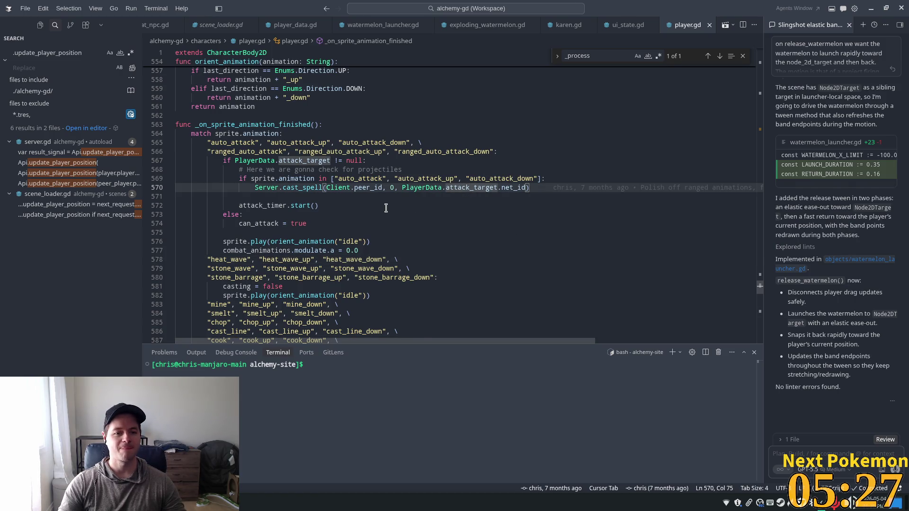
Read _on_sprite_animation_finished from line 581, then scroll back up to attack() and has_resources.
{"action": "scroll", "coordinate": [378, 210], "scroll_direction": "down", "scroll_amount": 3}
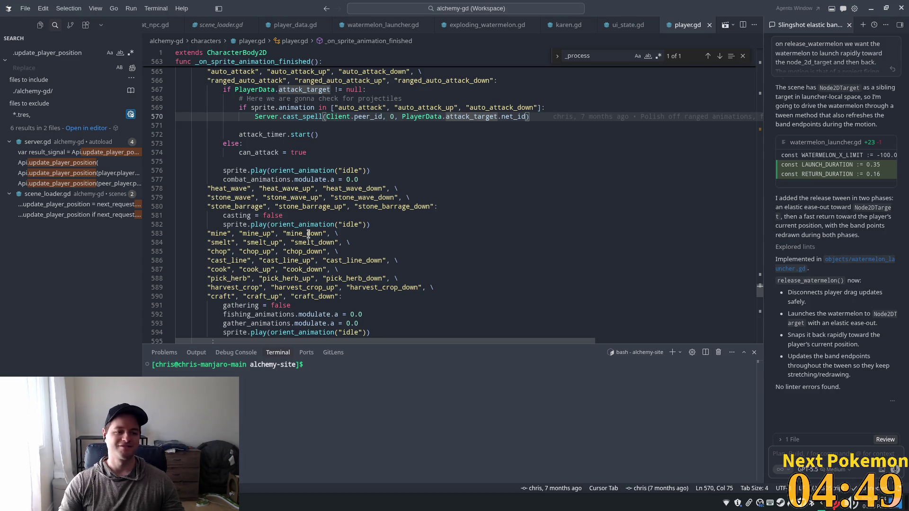
{"action": "left_click", "coordinate": [400, 212]}
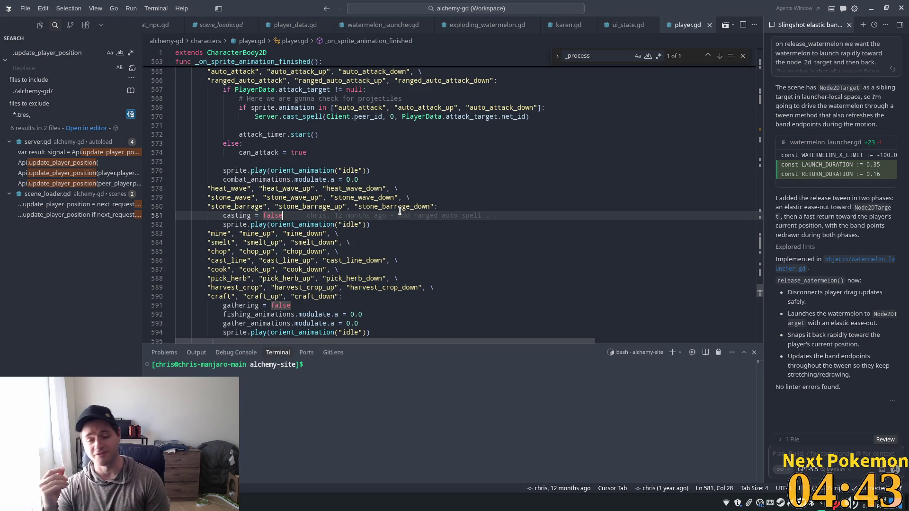
{"action": "scroll", "coordinate": [360, 257], "scroll_direction": "down", "scroll_amount": 3}
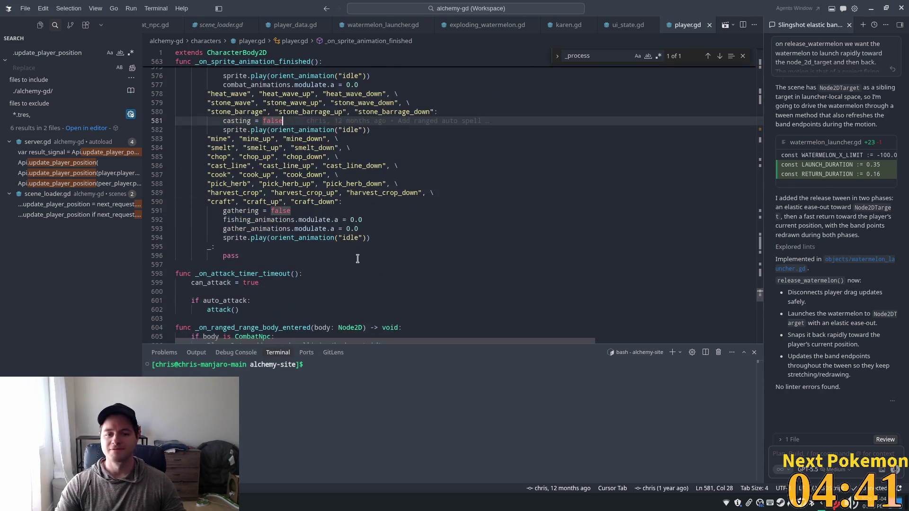
{"action": "scroll", "coordinate": [358, 258], "scroll_direction": "down", "scroll_amount": 3}
{"action": "scroll", "coordinate": [662, 293], "scroll_direction": "down", "scroll_amount": 6}
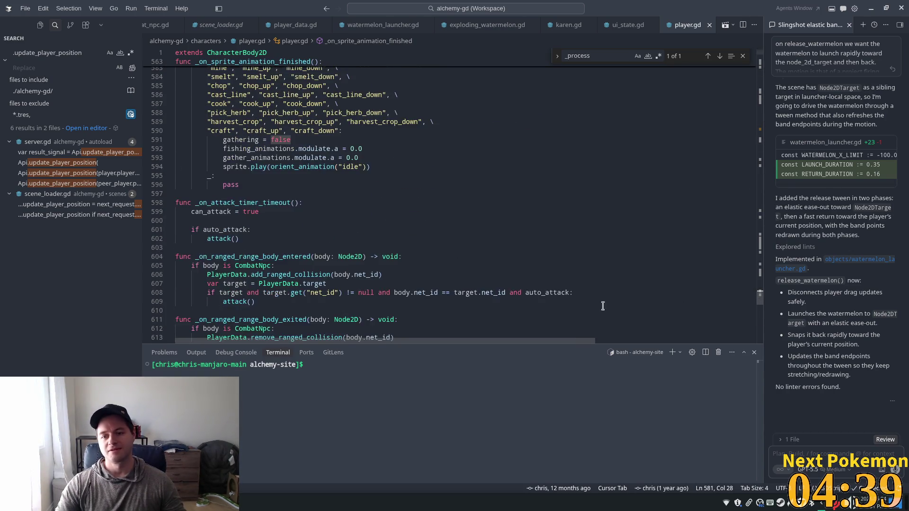
{"action": "scroll", "coordinate": [568, 295], "scroll_direction": "up", "scroll_amount": 3}
{"action": "scroll", "coordinate": [568, 294], "scroll_direction": "up", "scroll_amount": 13}
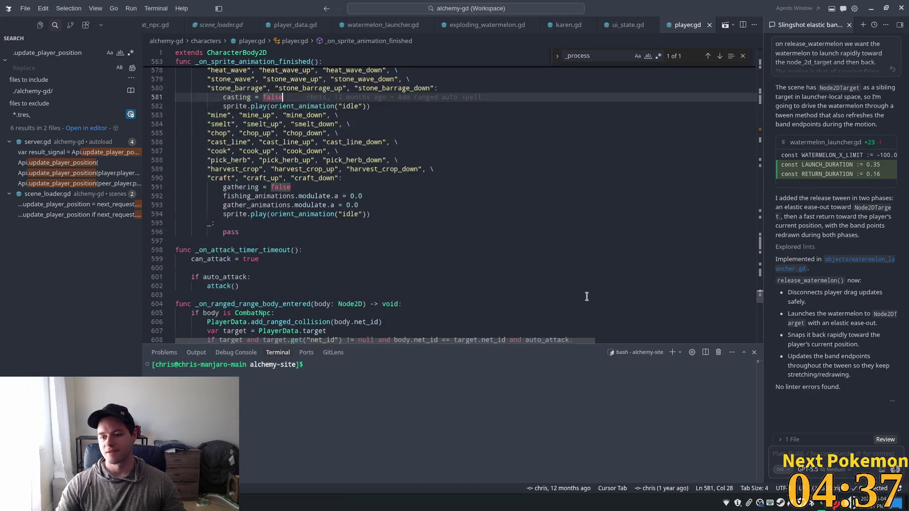
{"action": "scroll", "coordinate": [570, 294], "scroll_direction": "up", "scroll_amount": 13}
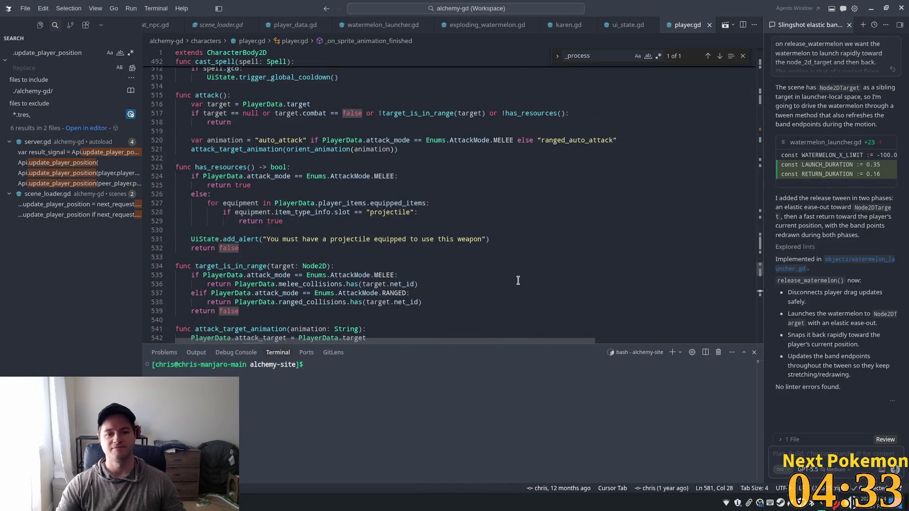
Scroll from line 516 in attack() up to the cast_spell function.
{"action": "scroll", "coordinate": [518, 283], "scroll_direction": "up", "scroll_amount": 5}
{"action": "left_click", "coordinate": [501, 248]}
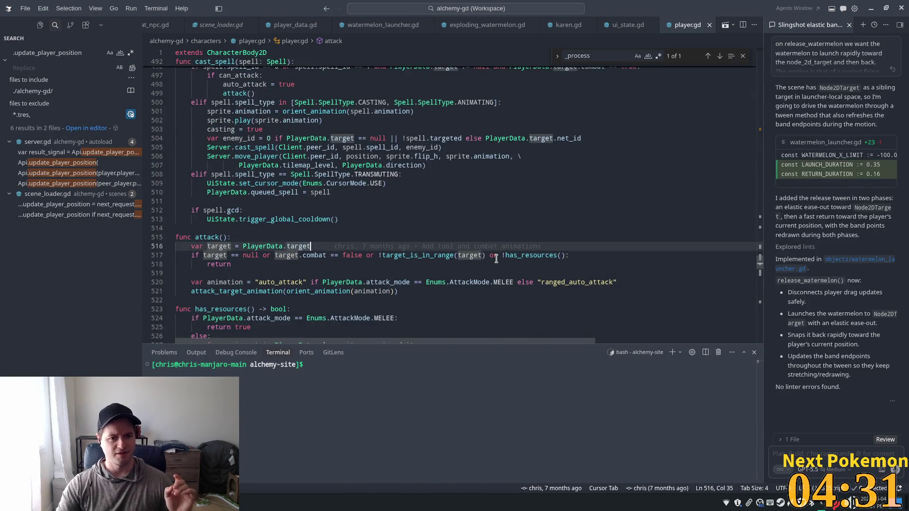
{"action": "scroll", "coordinate": [497, 253], "scroll_direction": "up", "scroll_amount": 10}
{"action": "scroll", "coordinate": [474, 253], "scroll_direction": "down", "scroll_amount": 8}
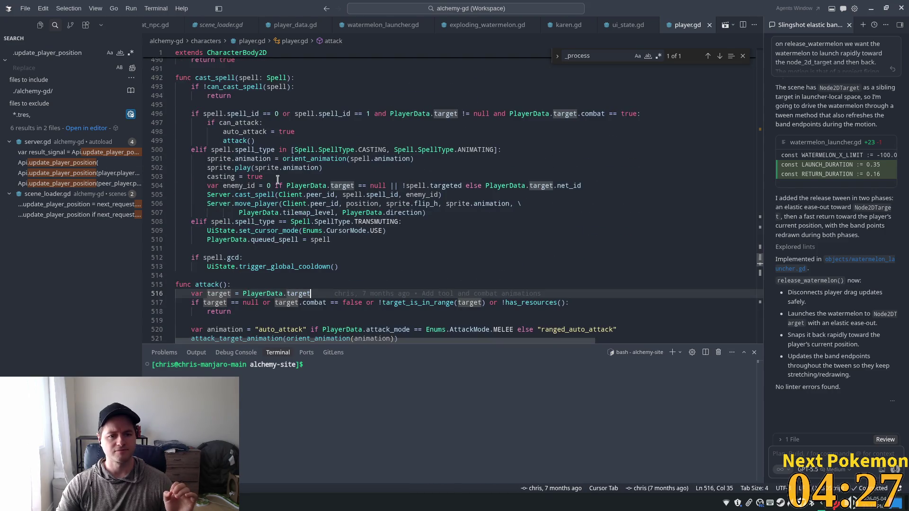
Select 'sprite' on lines 501 and 502 to check how cast_spell uses it.
{"action": "left_click", "coordinate": [269, 177]}
{"action": "double_click", "coordinate": [214, 157]}
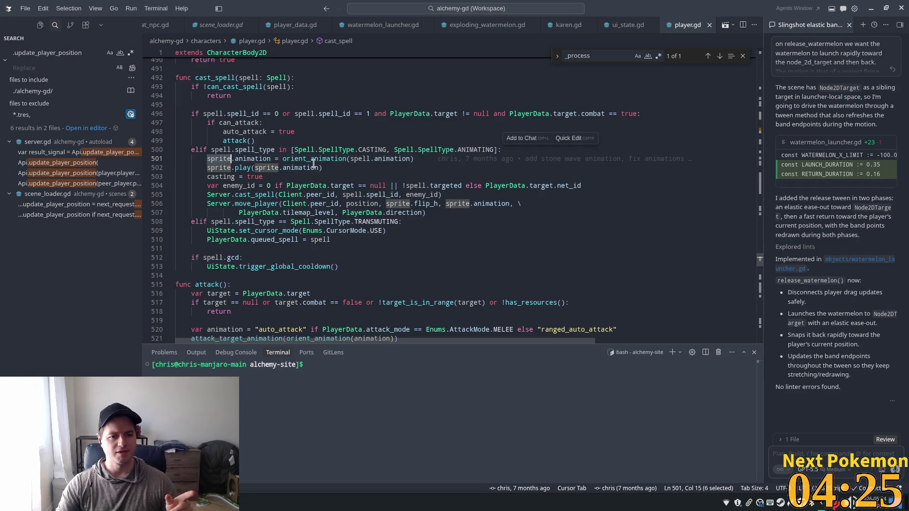
{"action": "left_click", "coordinate": [322, 168]}
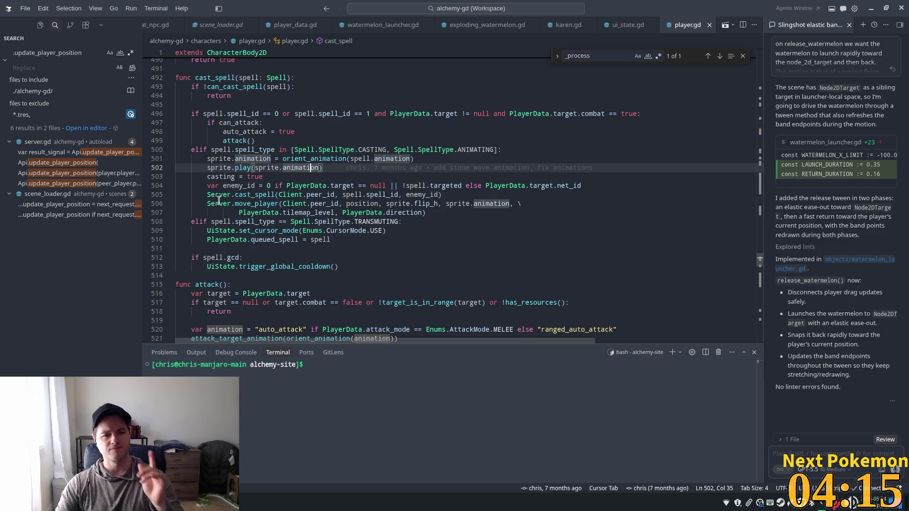
{"action": "double_click", "coordinate": [231, 168]}
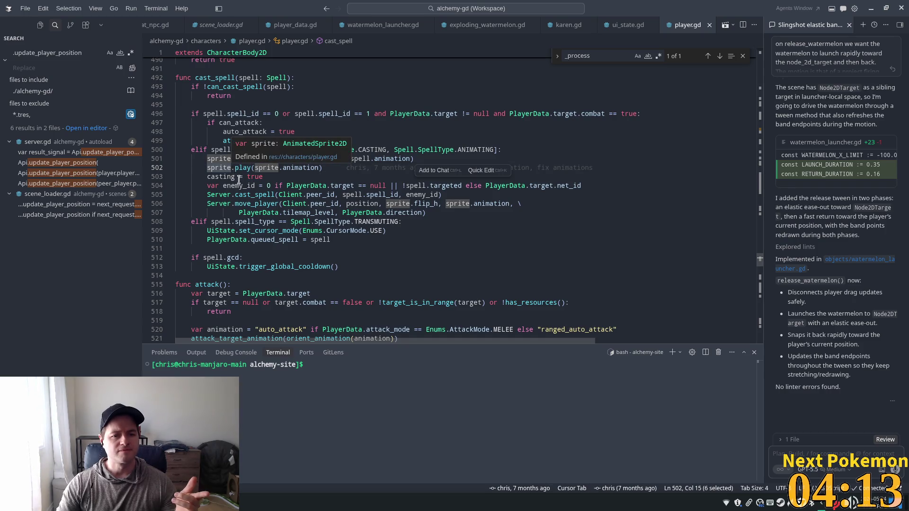
{"action": "left_click", "coordinate": [231, 160]}
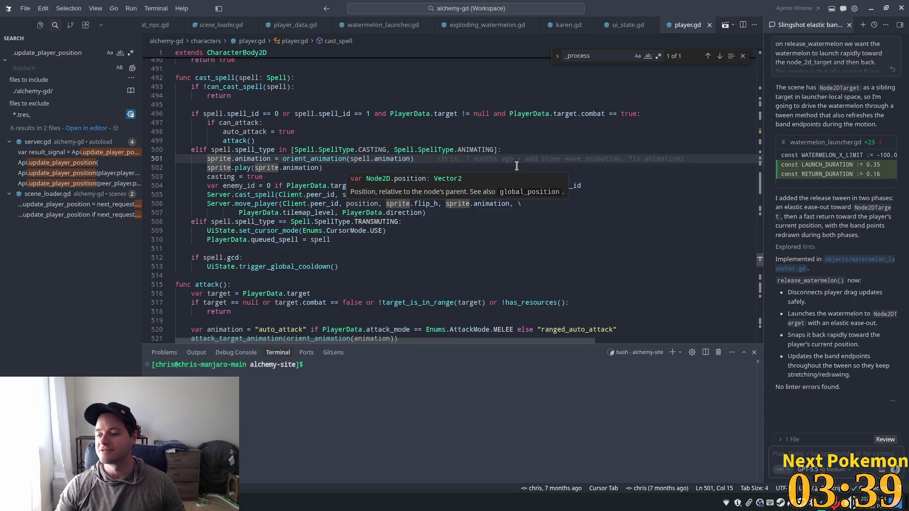
{"action": "left_click", "coordinate": [326, 186]}
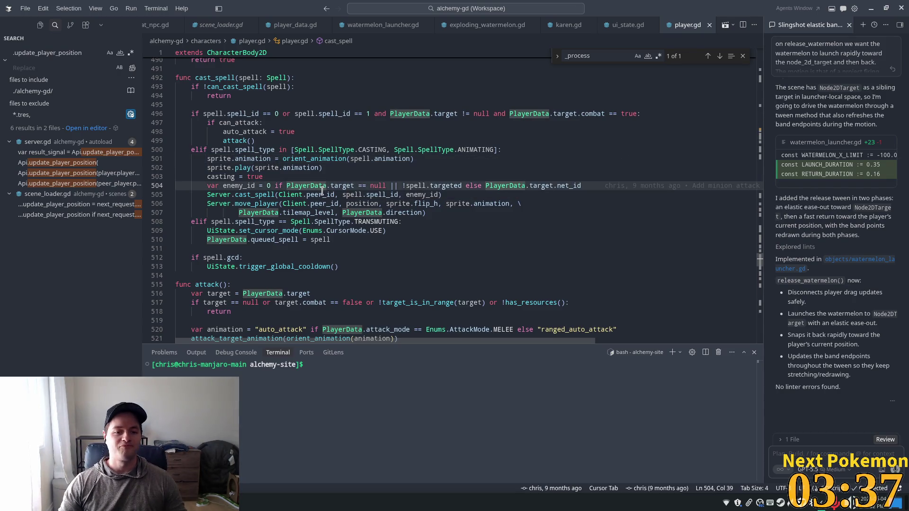
{"action": "left_click", "coordinate": [280, 185]}
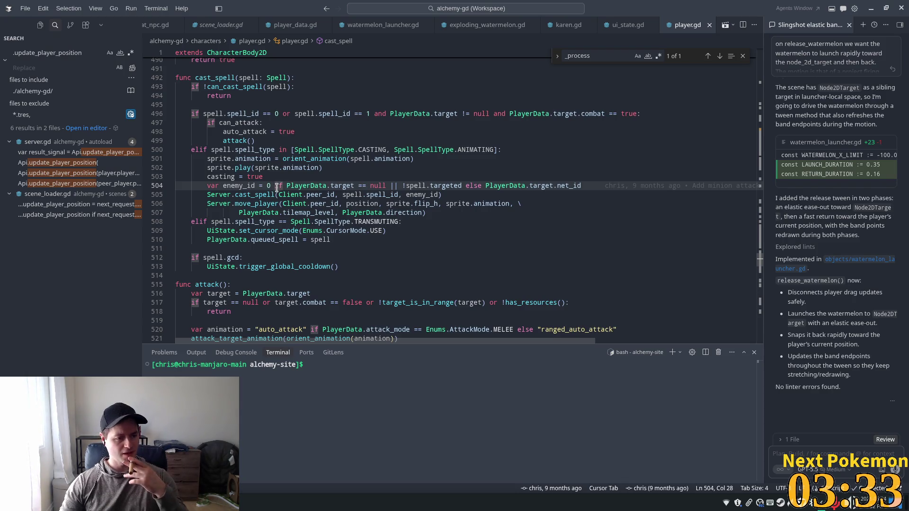
{"action": "mouse_move", "coordinate": [275, 189]}
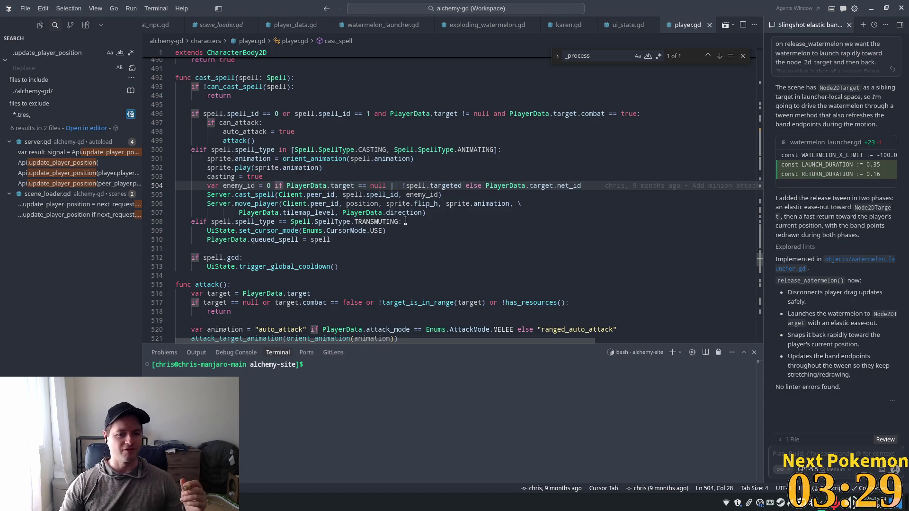
{"action": "left_click", "coordinate": [293, 177]}
{"action": "mouse_move", "coordinate": [288, 185]}
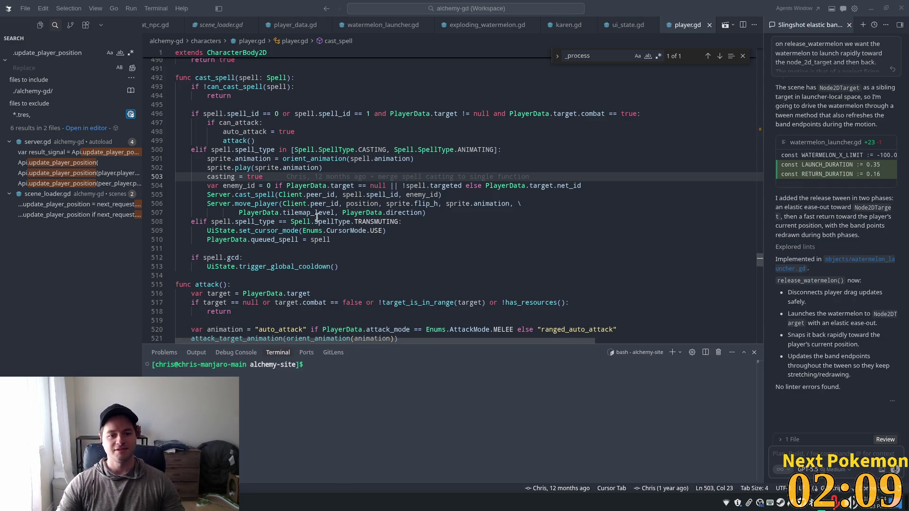
{"action": "mouse_move", "coordinate": [315, 214]}
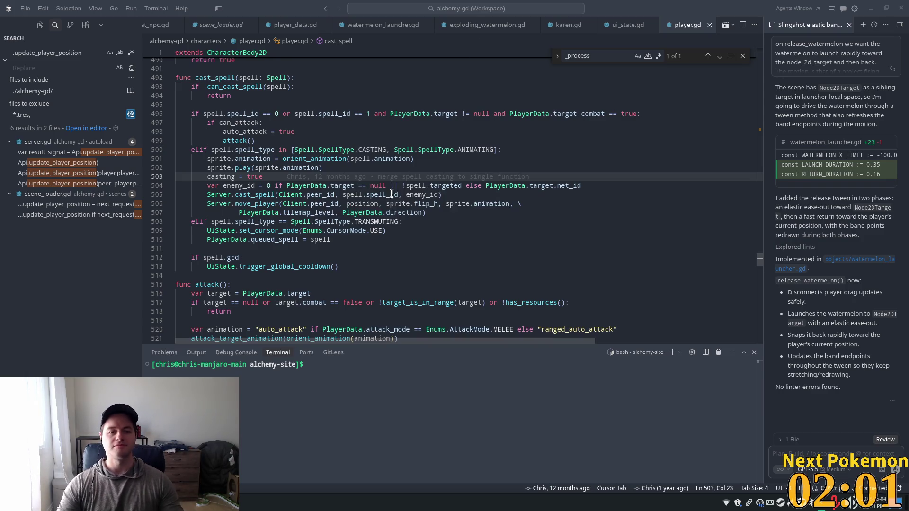
{"action": "left_click", "coordinate": [293, 161]}
{"action": "left_click", "coordinate": [329, 168]}
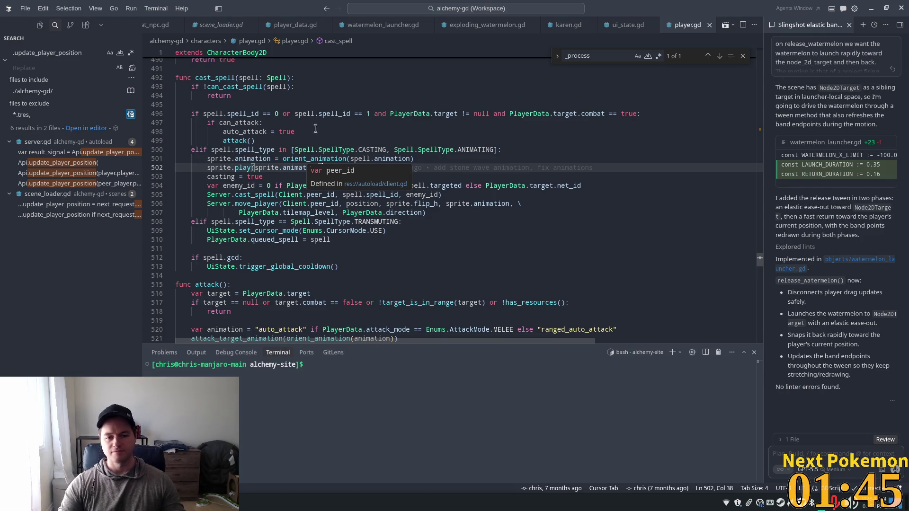
{"action": "left_click", "coordinate": [319, 231]}
{"action": "left_click", "coordinate": [322, 169]}
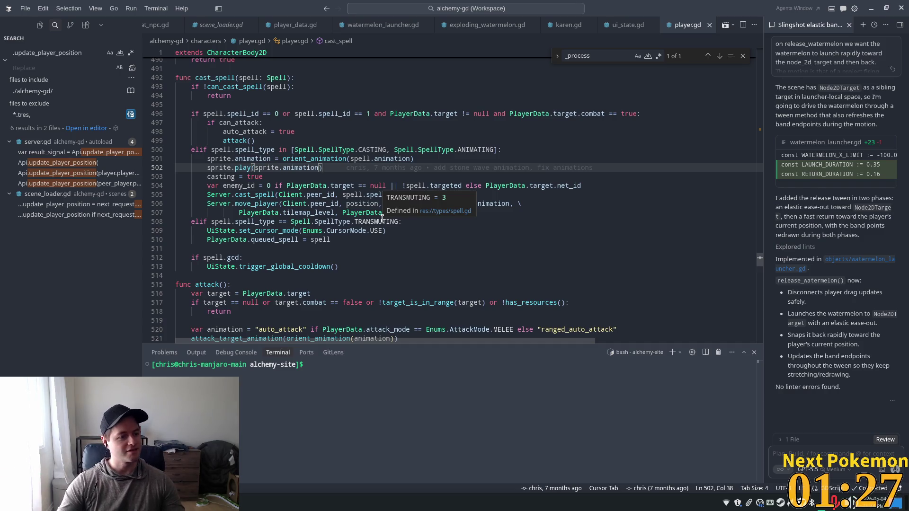
{"action": "left_click", "coordinate": [339, 150]}
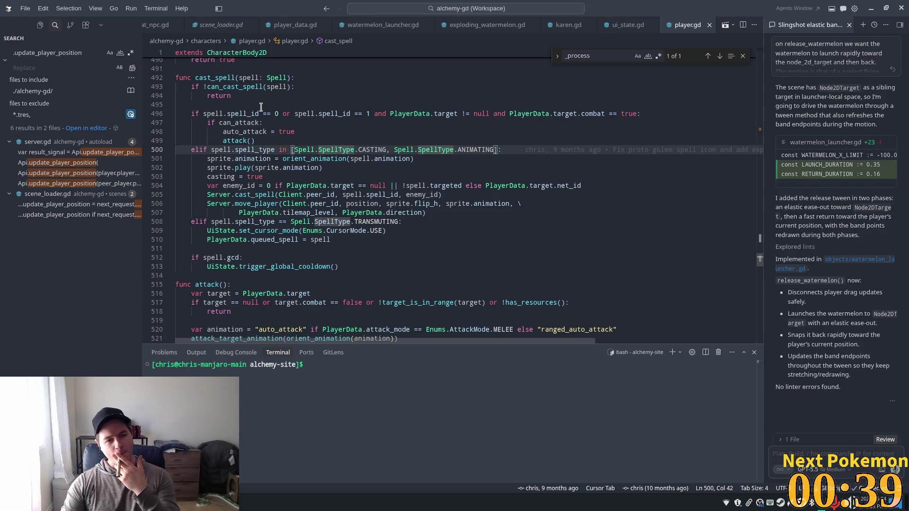
{"action": "mouse_move", "coordinate": [261, 110]}
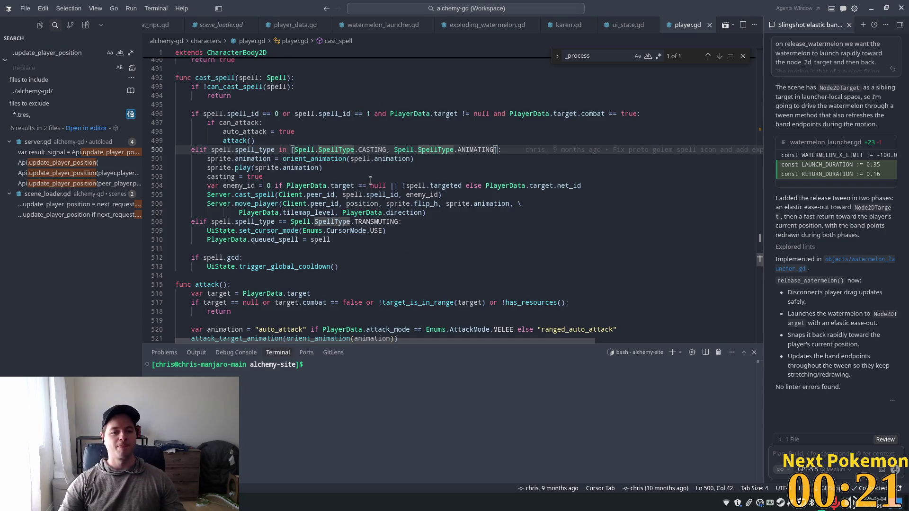
{"action": "mouse_move", "coordinate": [362, 190]}
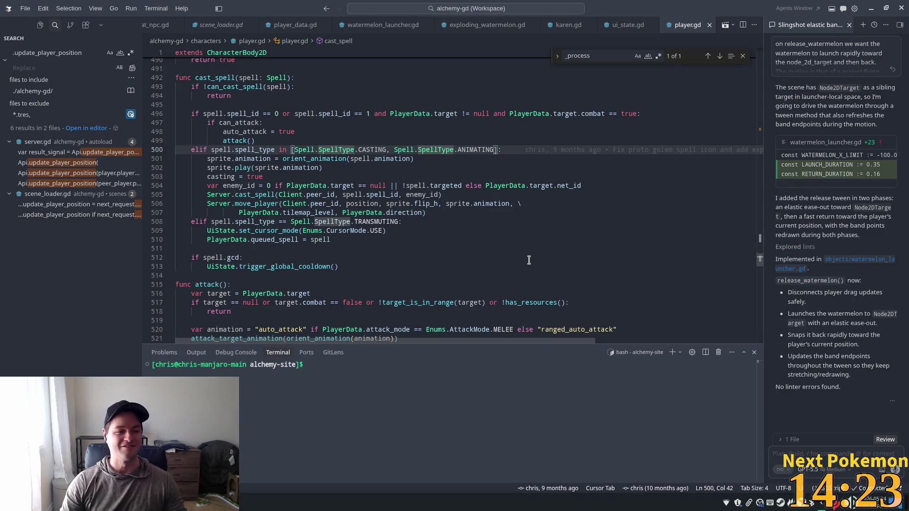
{"action": "left_click", "coordinate": [441, 176]}
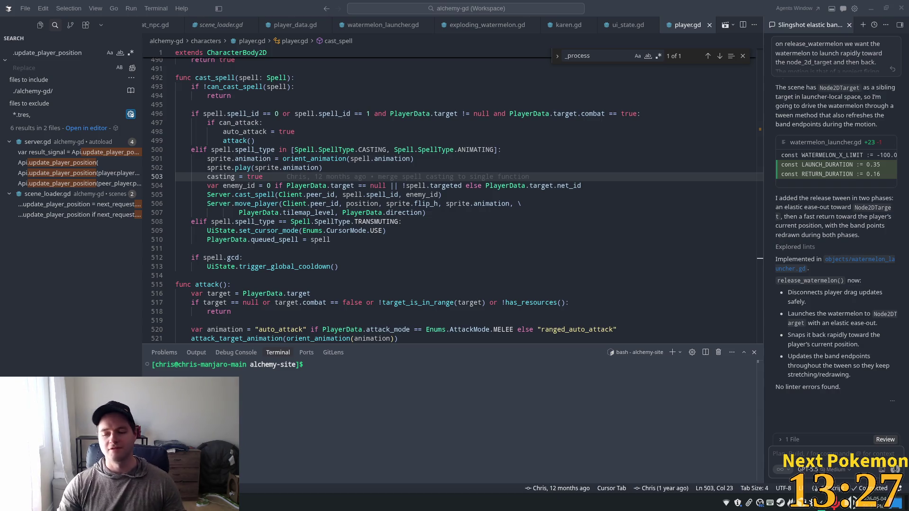
{"action": "left_click", "coordinate": [329, 249]}
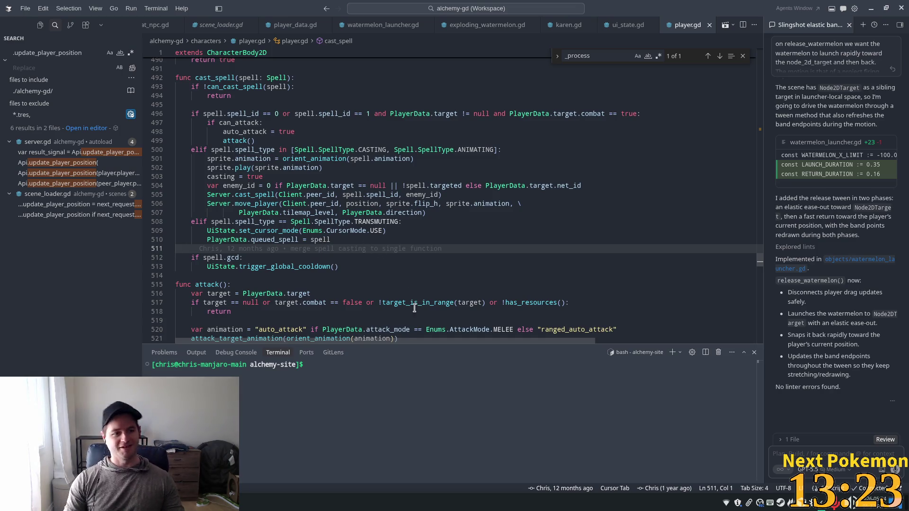
{"action": "left_click", "coordinate": [453, 140]}
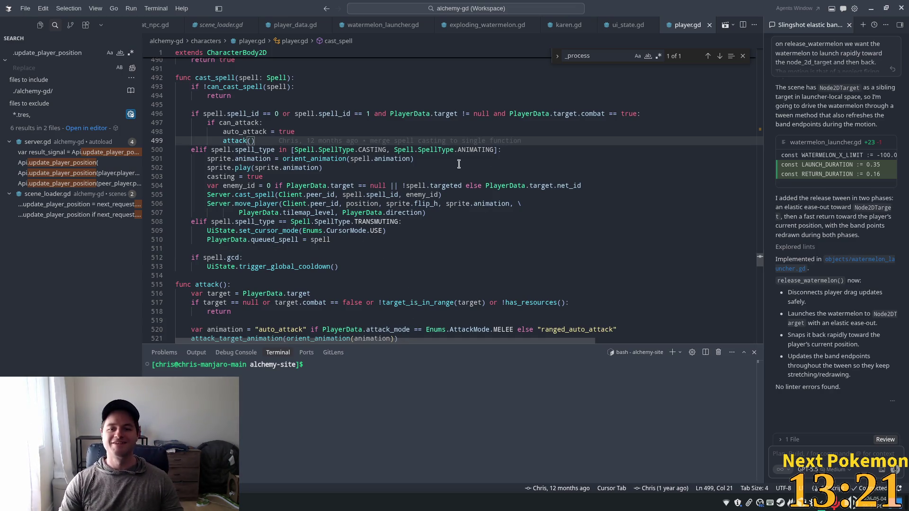
{"action": "left_click", "coordinate": [454, 160]}
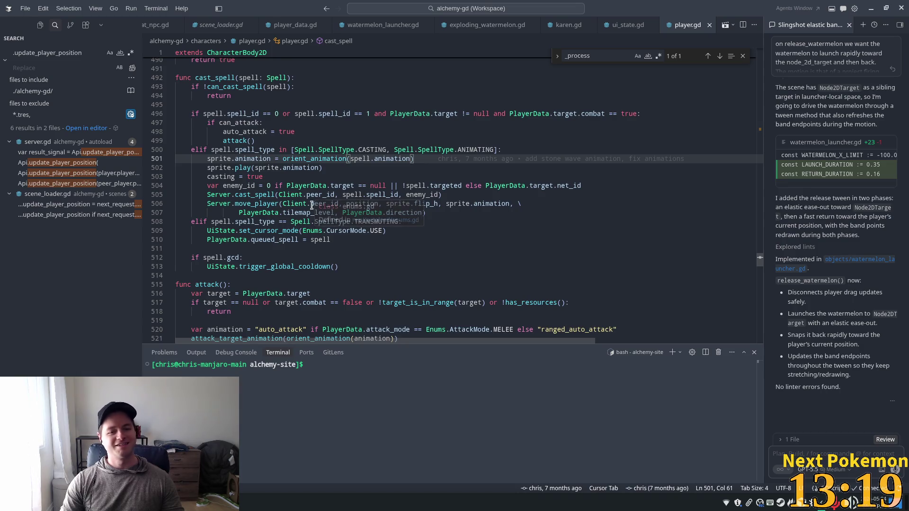
{"action": "left_click", "coordinate": [326, 167]}
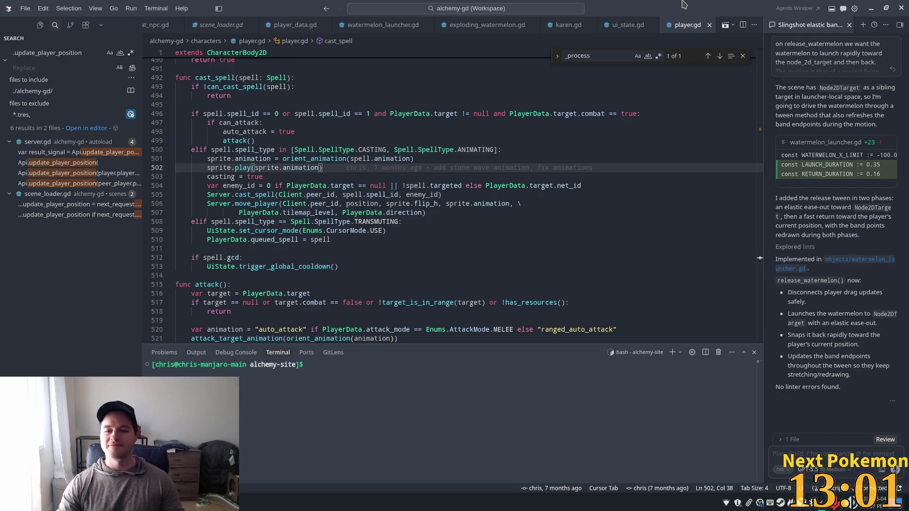
{"action": "left_click", "coordinate": [351, 122]}
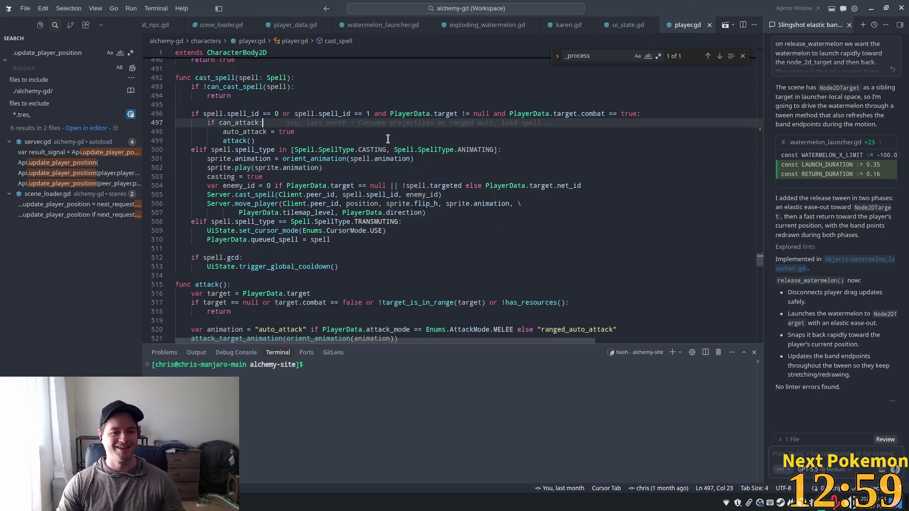
{"action": "left_click", "coordinate": [403, 178]}
{"action": "left_click", "coordinate": [344, 167]}
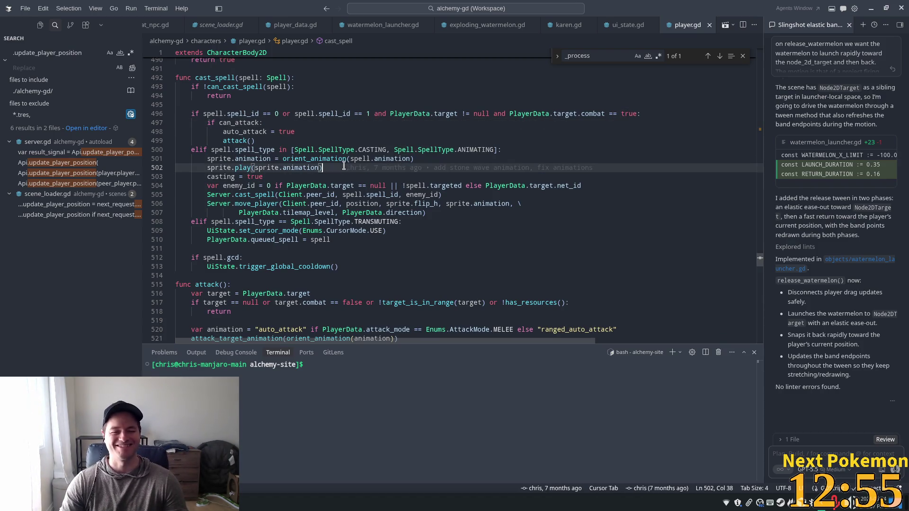
{"action": "mouse_move", "coordinate": [394, 162]}
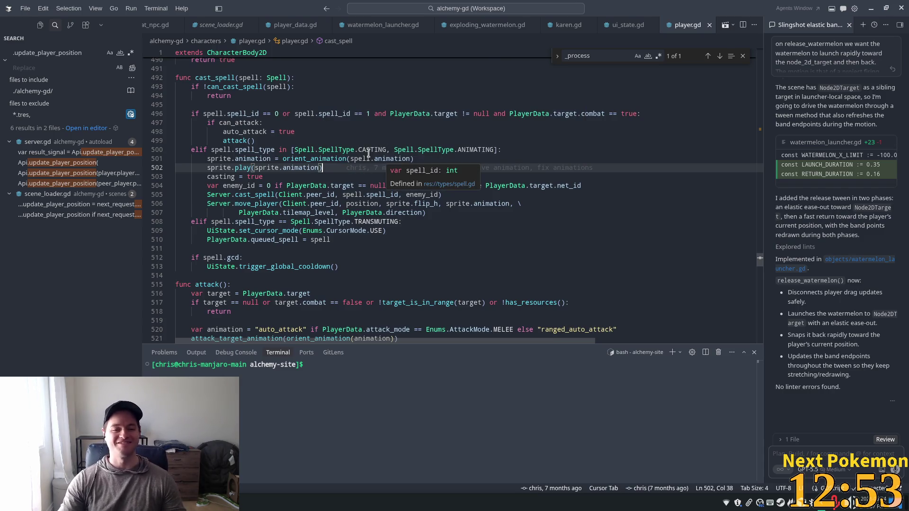
{"action": "left_click", "coordinate": [335, 152]}
{"action": "left_click", "coordinate": [465, 168]}
{"action": "left_click", "coordinate": [445, 159]}
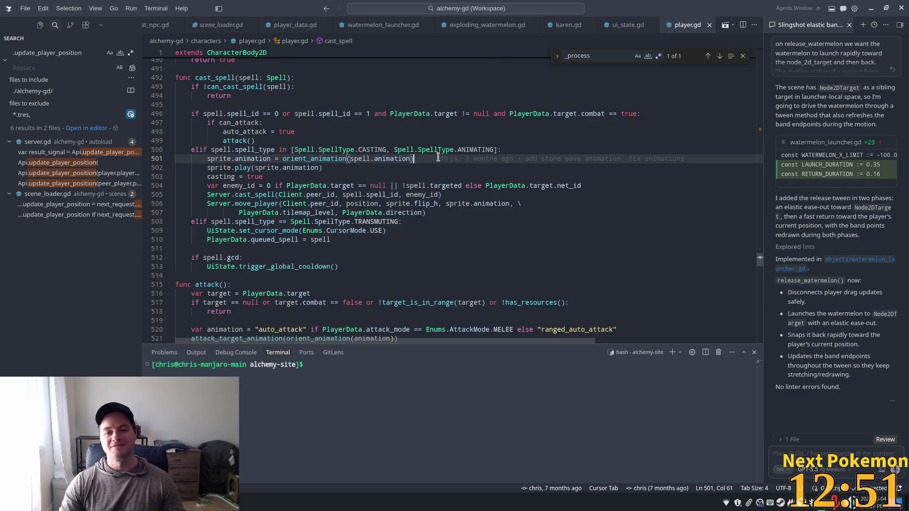
{"action": "mouse_move", "coordinate": [438, 156]}
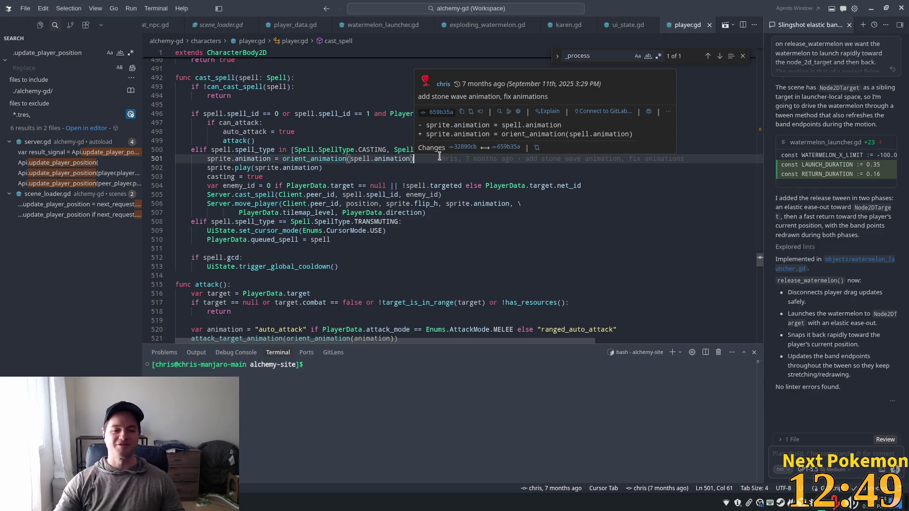
{"action": "left_click", "coordinate": [302, 168]}
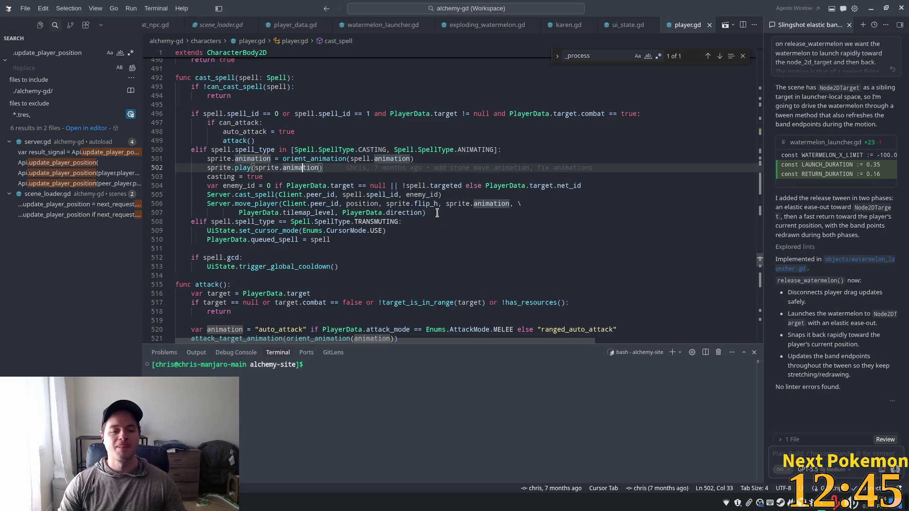
{"action": "left_click", "coordinate": [425, 213]}
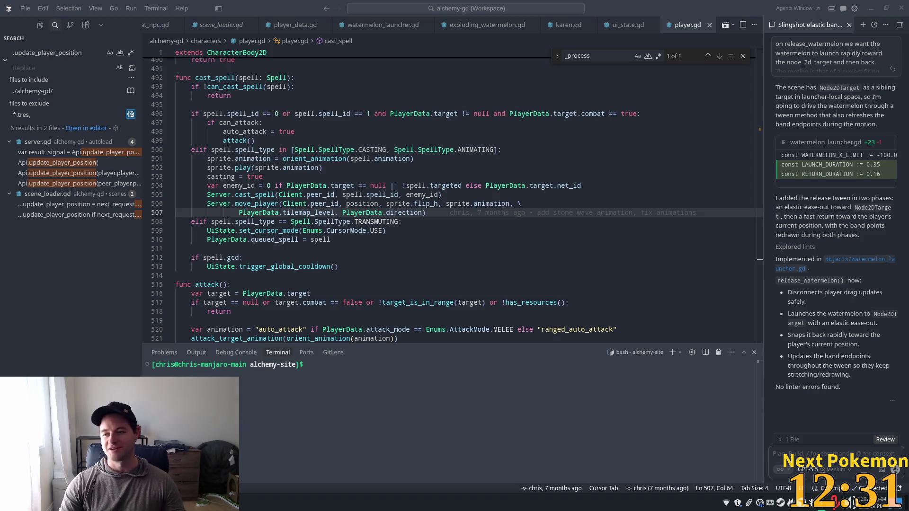
{"action": "mouse_move", "coordinate": [394, 194]}
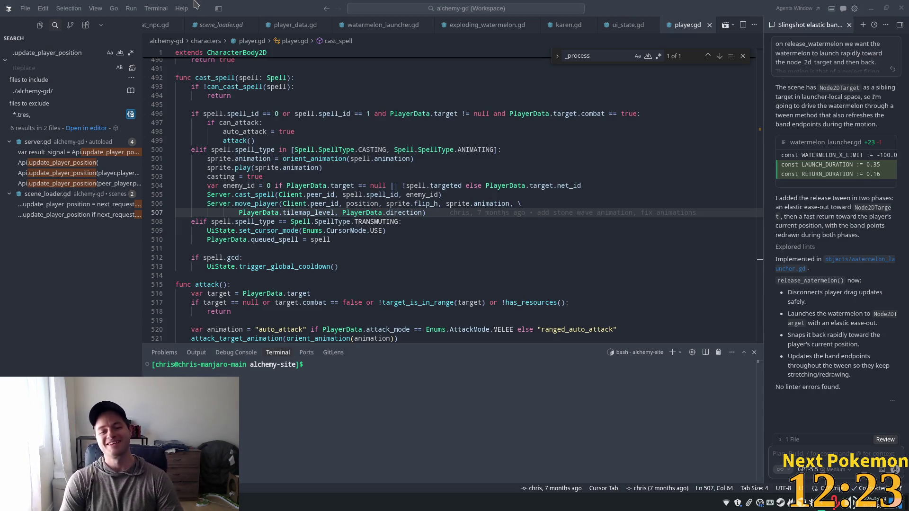
{"action": "left_click", "coordinate": [410, 204]}
{"action": "left_click", "coordinate": [419, 223]}
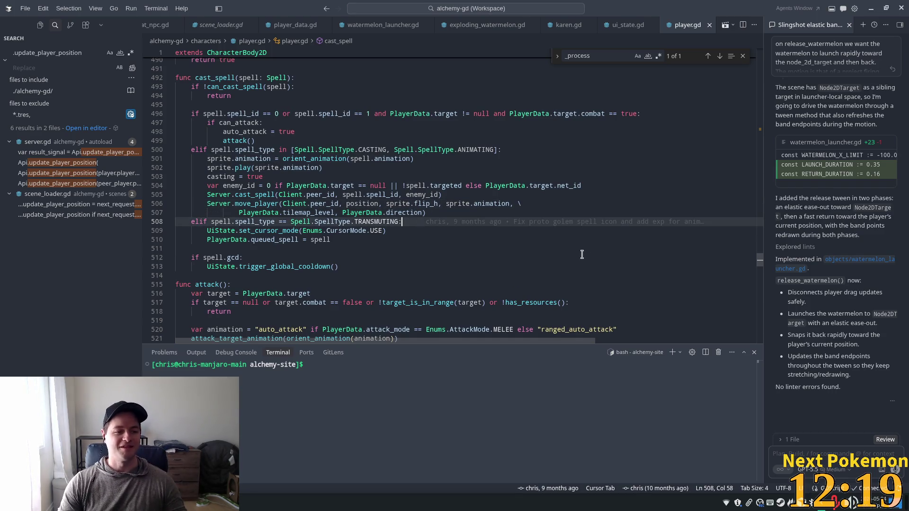
{"action": "left_click", "coordinate": [396, 230]}
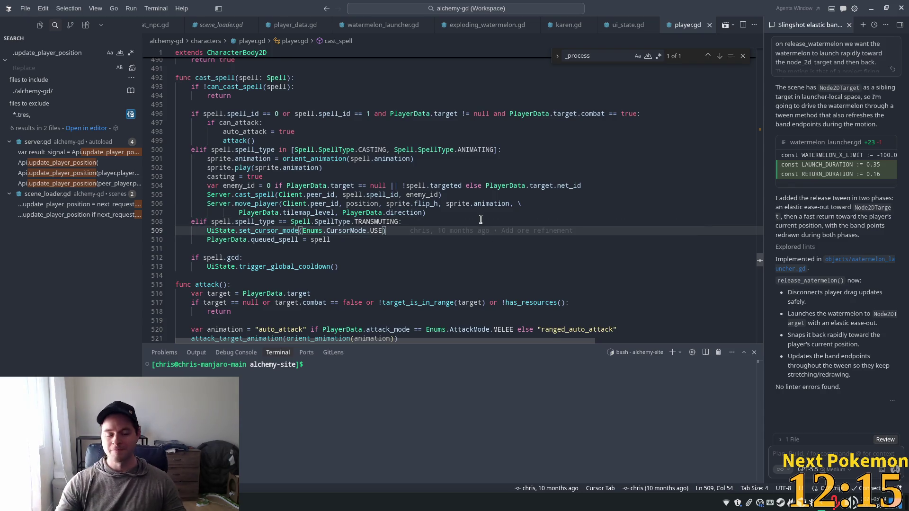
{"action": "left_click", "coordinate": [369, 258]}
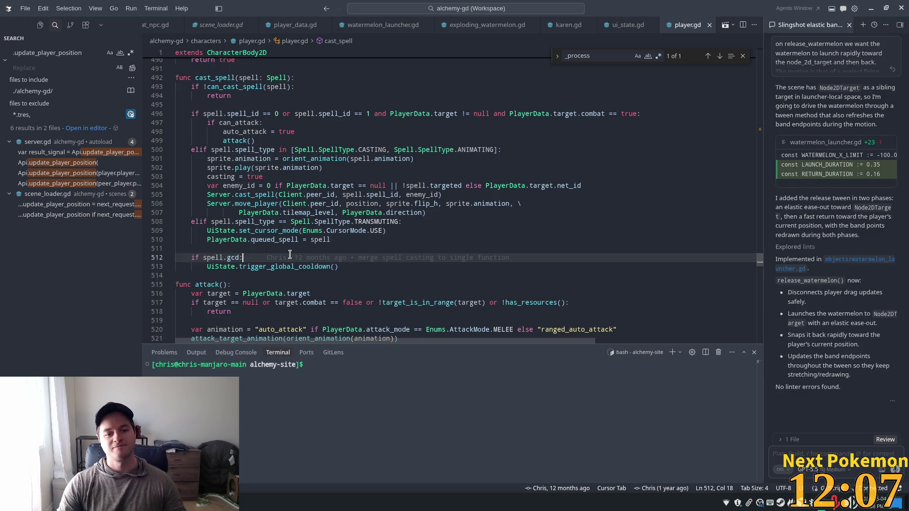
{"action": "mouse_move", "coordinate": [287, 258]}
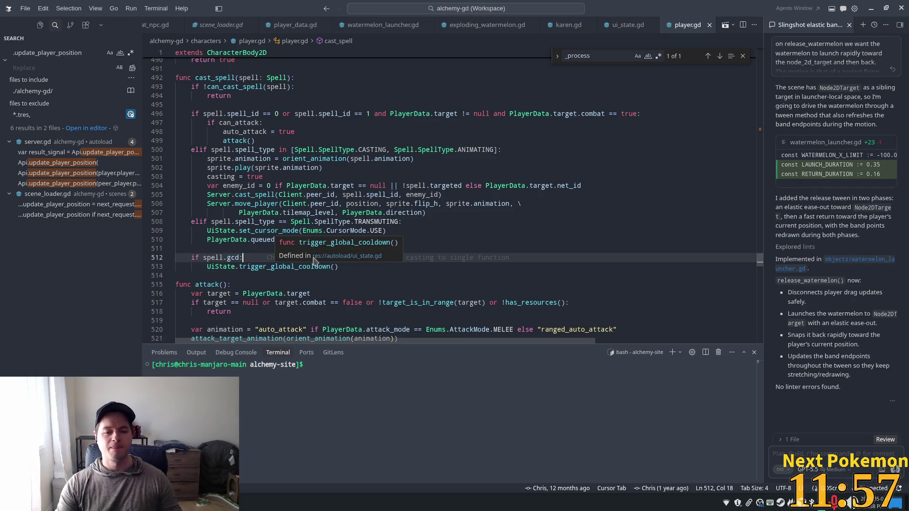
{"action": "left_click", "coordinate": [364, 265]}
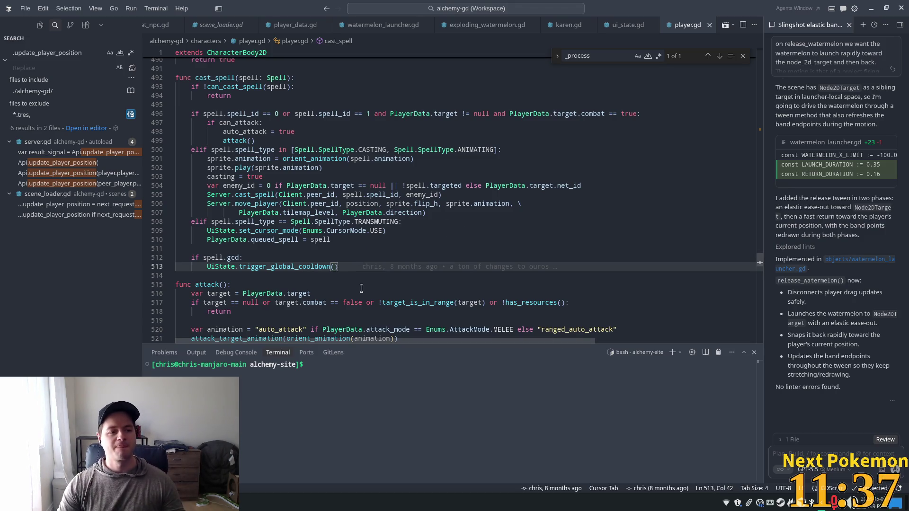
{"action": "left_click", "coordinate": [312, 258]}
{"action": "mouse_move", "coordinate": [312, 253]}
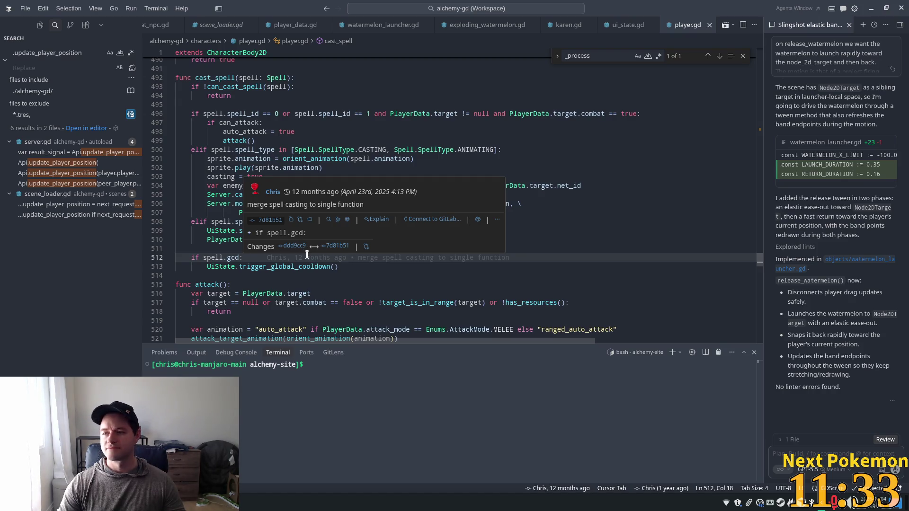
{"action": "key", "text": "Left"}
{"action": "key", "text": "Left"}
{"action": "key", "text": "Left"}
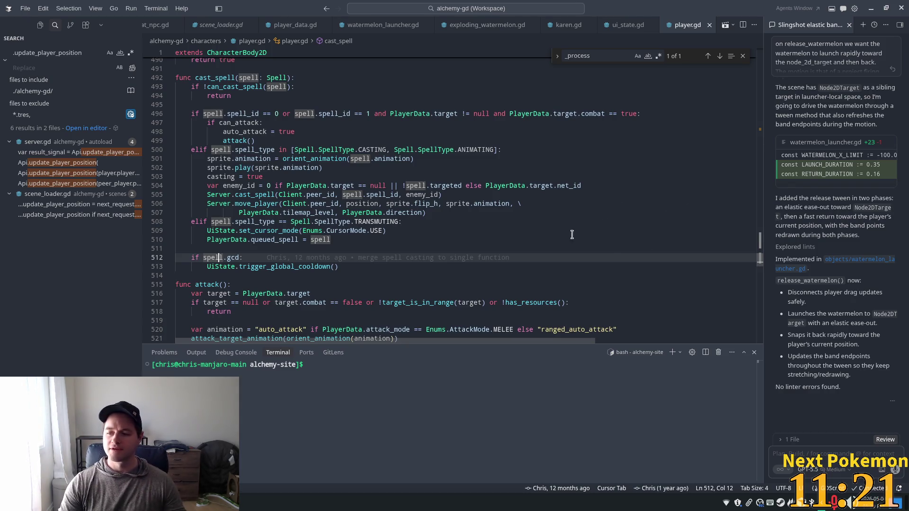
{"action": "left_click", "coordinate": [381, 239]}
{"action": "left_click", "coordinate": [293, 260]}
{"action": "left_click", "coordinate": [333, 240]}
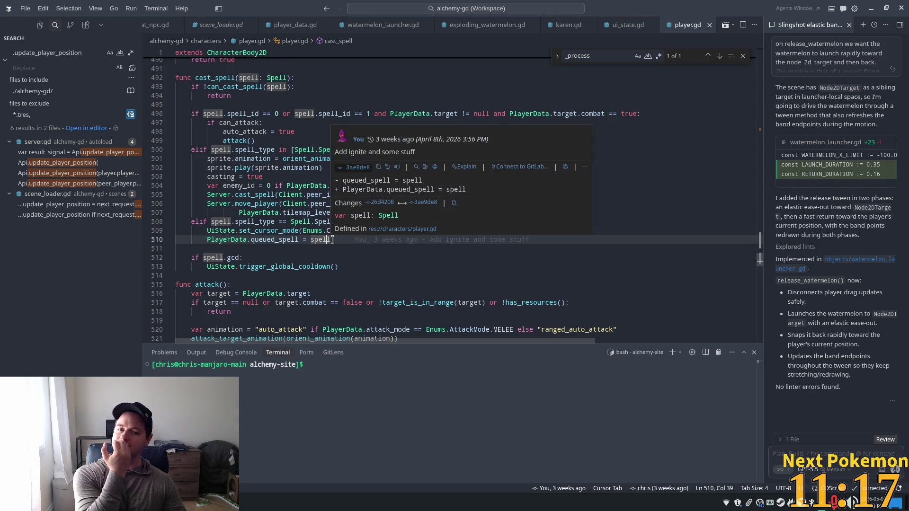
{"action": "left_click", "coordinate": [254, 195]}
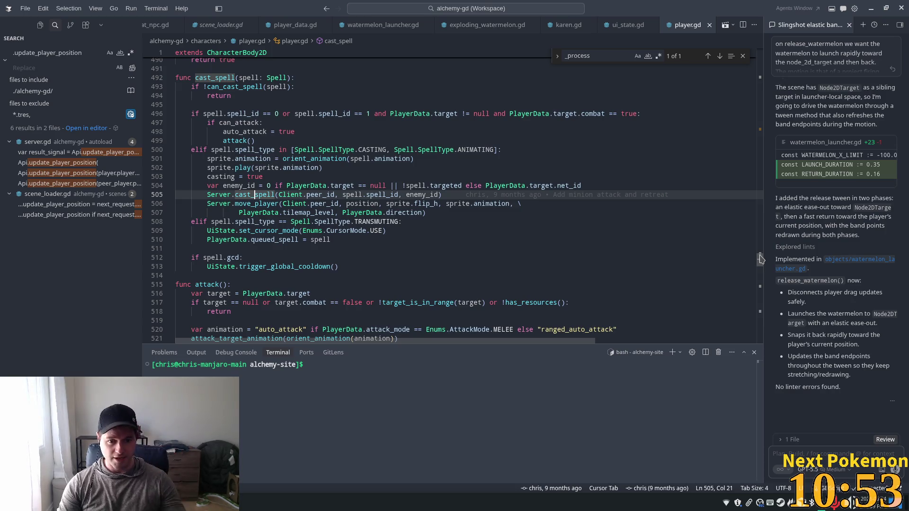
{"action": "left_click_drag", "start_coordinate": [759, 261], "coordinate": [760, 278]}
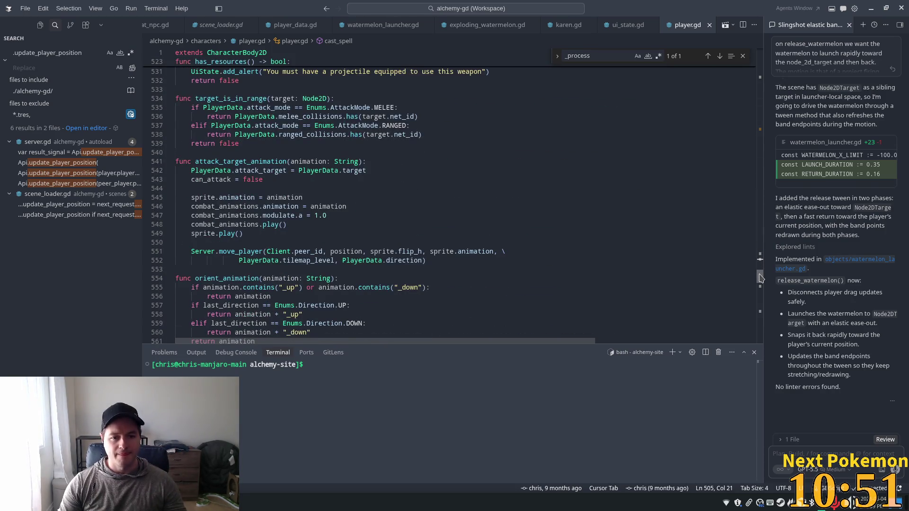
{"action": "scroll", "coordinate": [760, 278], "scroll_direction": "up", "scroll_amount": 2}
{"action": "scroll", "coordinate": [760, 277], "scroll_direction": "up", "scroll_amount": 1}
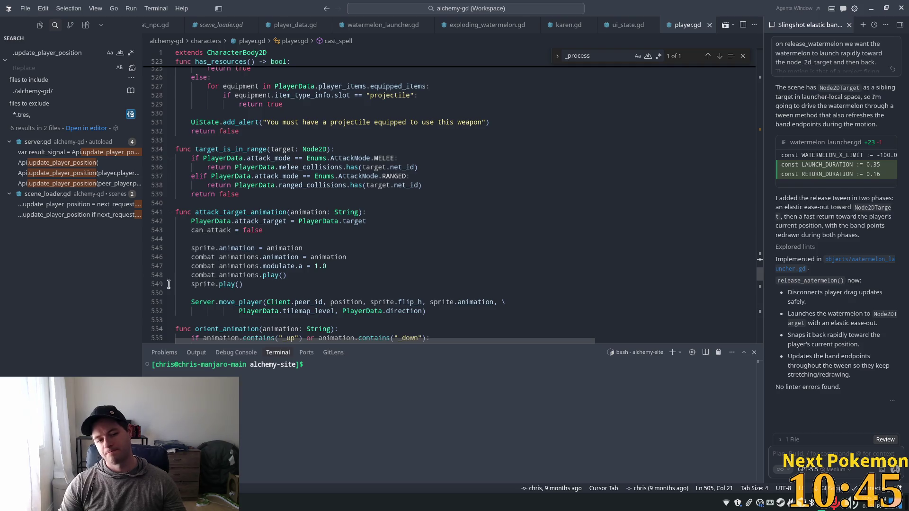
{"action": "scroll", "coordinate": [176, 282], "scroll_direction": "up", "scroll_amount": 10}
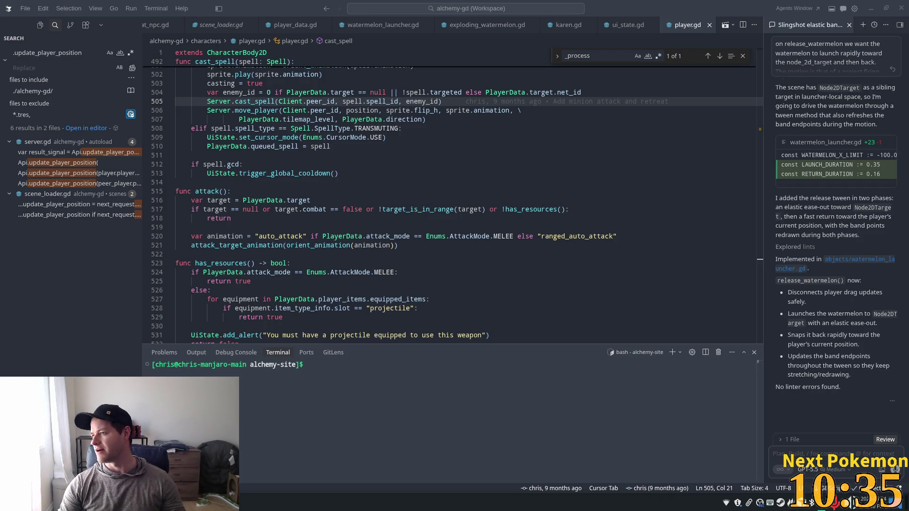
{"action": "key", "text": "alt+Tab"}
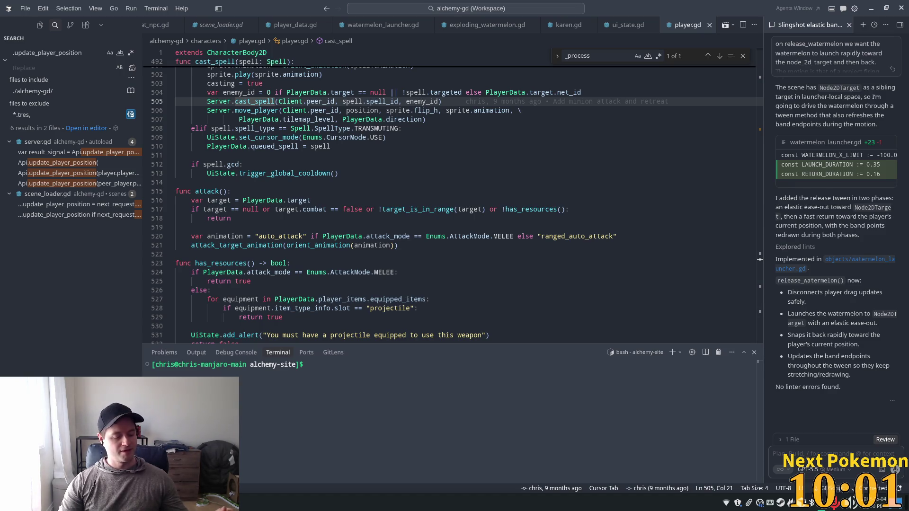
{"action": "left_click", "coordinate": [398, 252]}
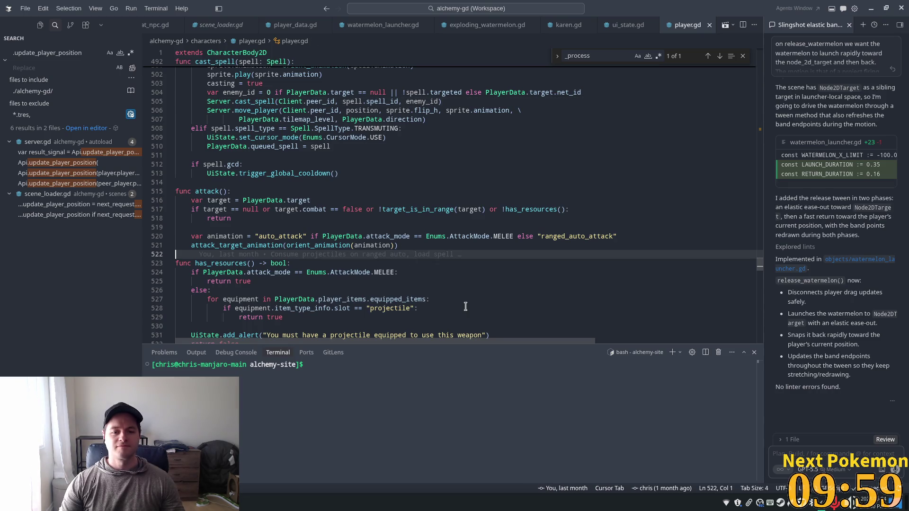
{"action": "mouse_move", "coordinate": [363, 259]}
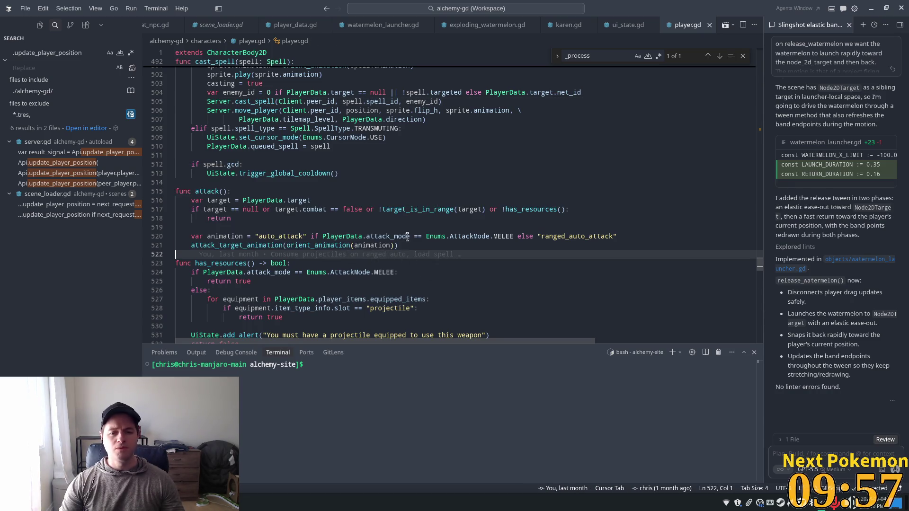
{"action": "mouse_move", "coordinate": [412, 237]}
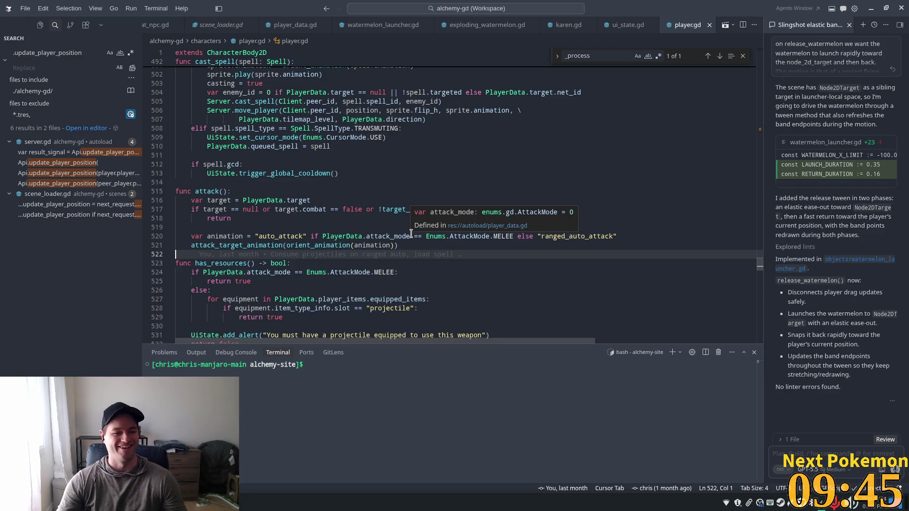
{"action": "left_click", "coordinate": [445, 209]}
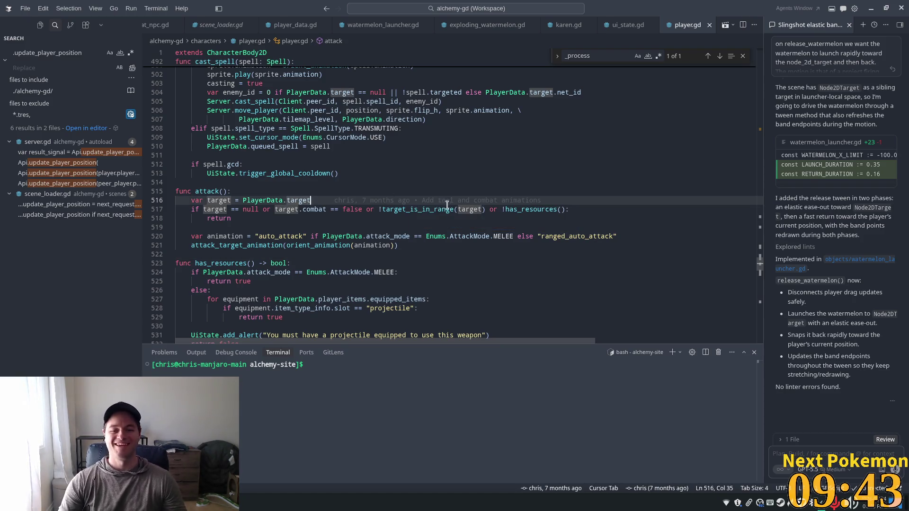
{"action": "left_click", "coordinate": [597, 211]}
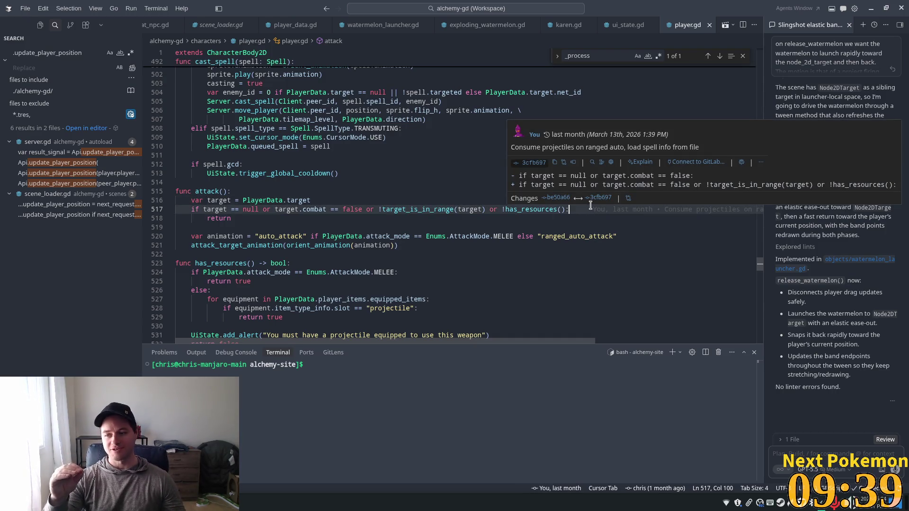
{"action": "left_click", "coordinate": [359, 184]}
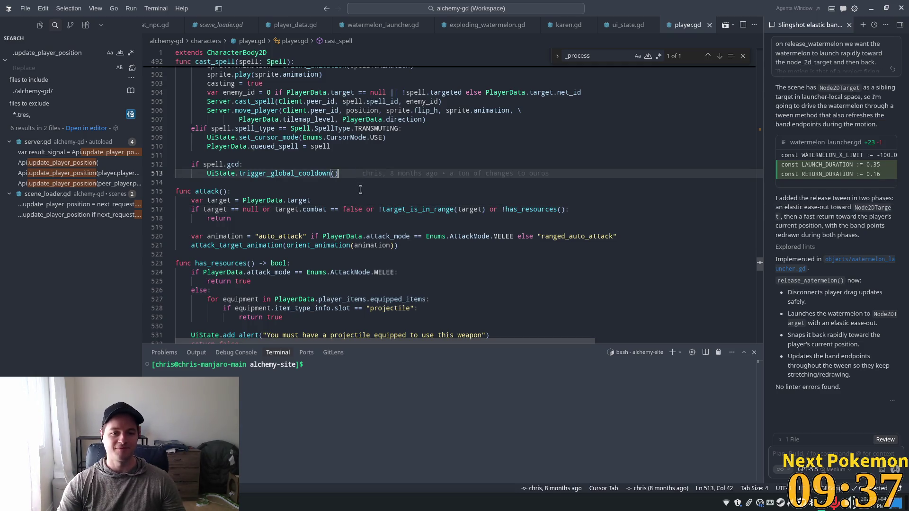
{"action": "left_click", "coordinate": [289, 191]}
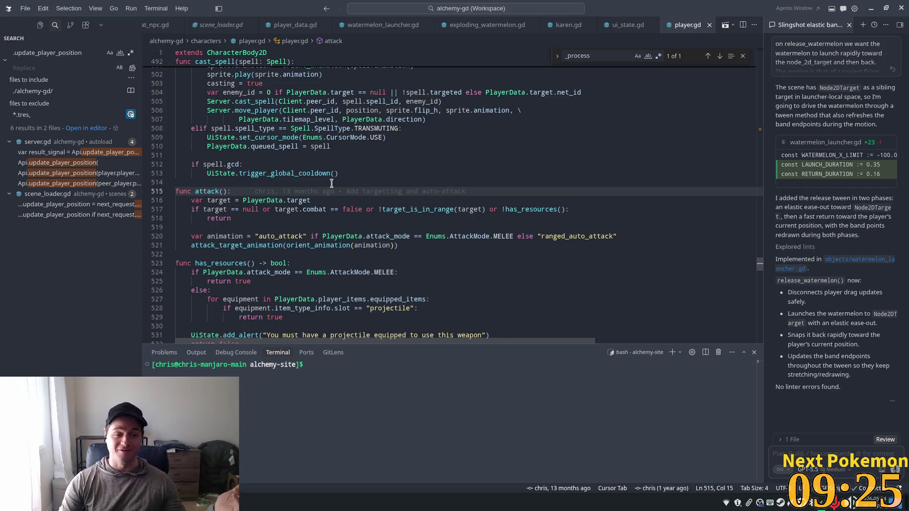
{"action": "mouse_move", "coordinate": [343, 190]}
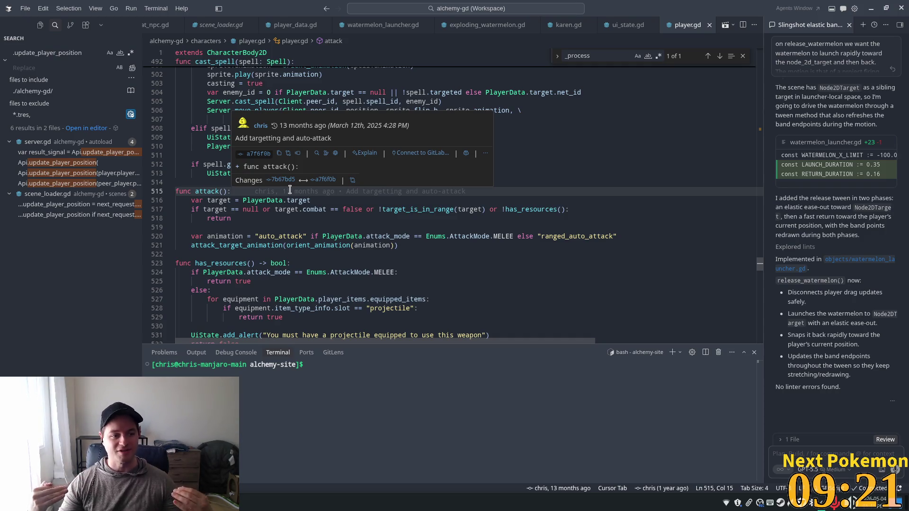
{"action": "left_click", "coordinate": [316, 201]}
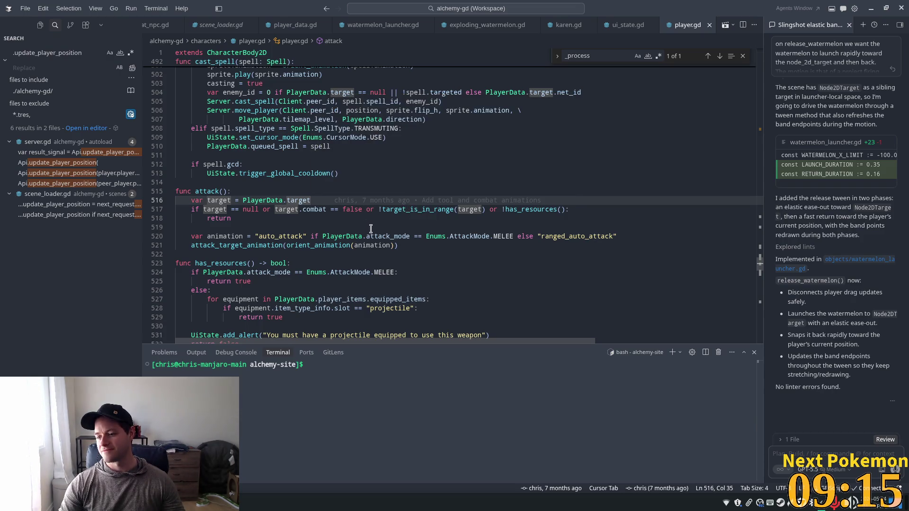
{"action": "left_click_drag", "start_coordinate": [286, 204], "coordinate": [324, 202]}
{"action": "left_click", "coordinate": [315, 200]}
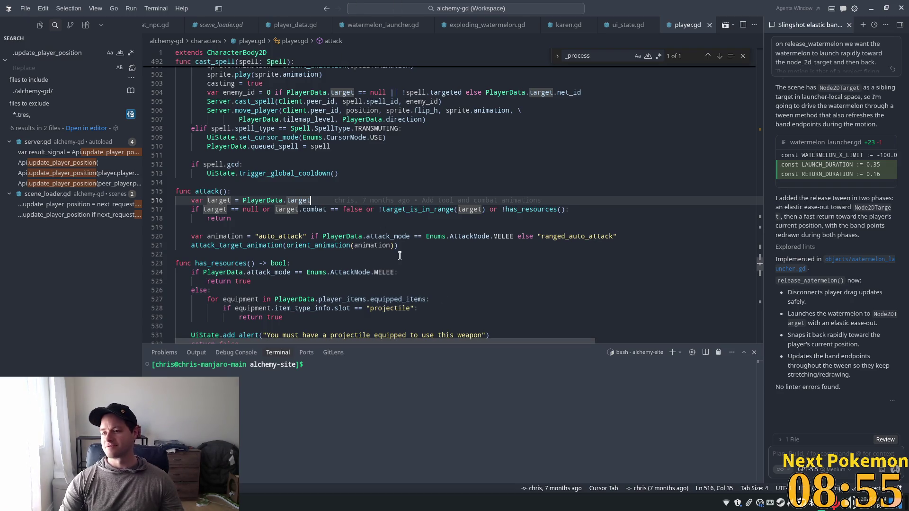
{"action": "left_click", "coordinate": [352, 254]}
{"action": "left_click", "coordinate": [319, 209]}
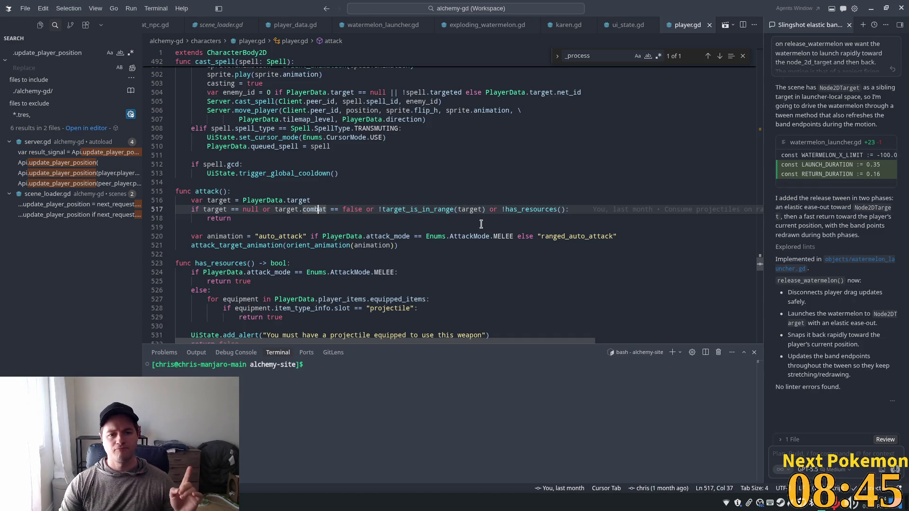
{"action": "scroll", "coordinate": [478, 223], "scroll_direction": "up", "scroll_amount": 7}
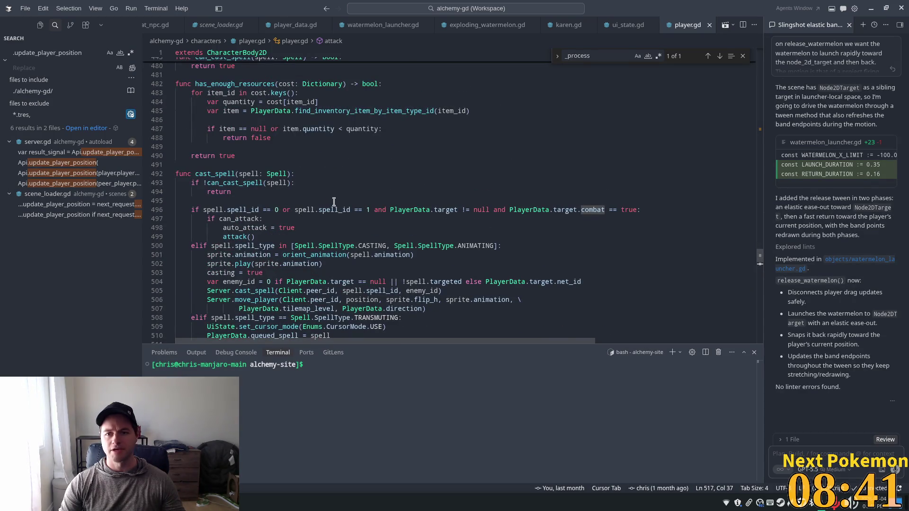
{"action": "scroll", "coordinate": [317, 209], "scroll_direction": "down", "scroll_amount": 2}
{"action": "left_click", "coordinate": [208, 163]}
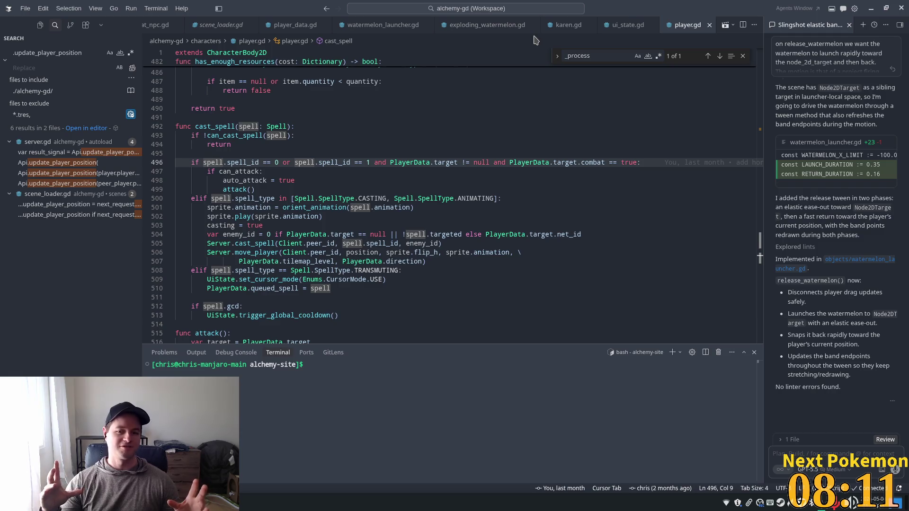
{"action": "left_click", "coordinate": [270, 207]}
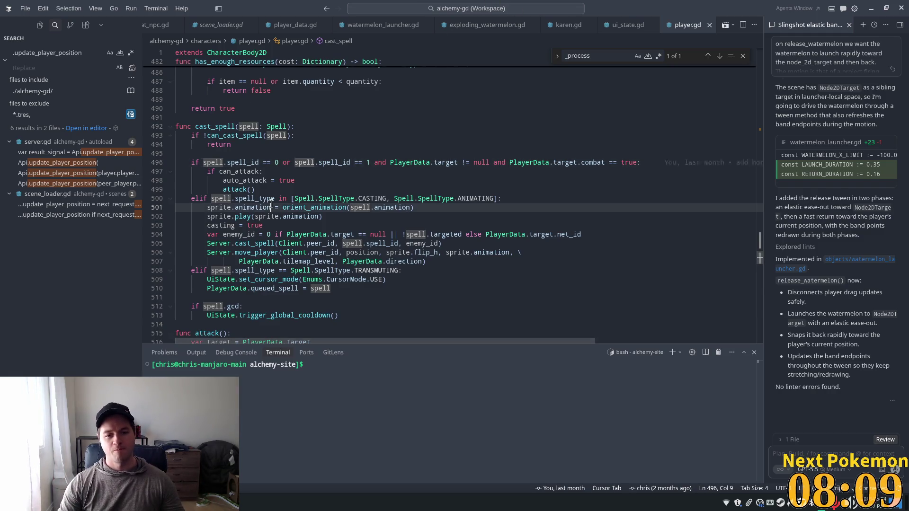
{"action": "scroll", "coordinate": [289, 248], "scroll_direction": "down", "scroll_amount": 2}
{"action": "left_click", "coordinate": [228, 169]}
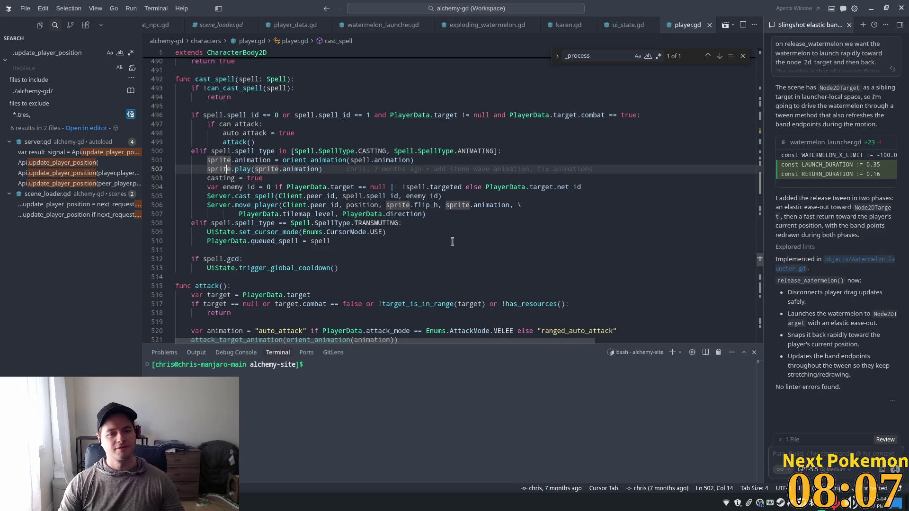
{"action": "left_click", "coordinate": [457, 205]}
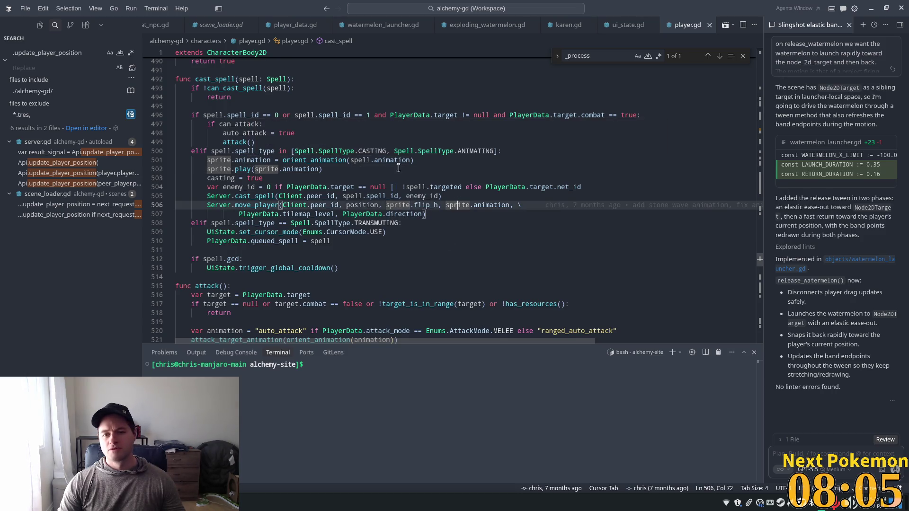
{"action": "left_click", "coordinate": [280, 151]}
{"action": "mouse_move", "coordinate": [317, 172]}
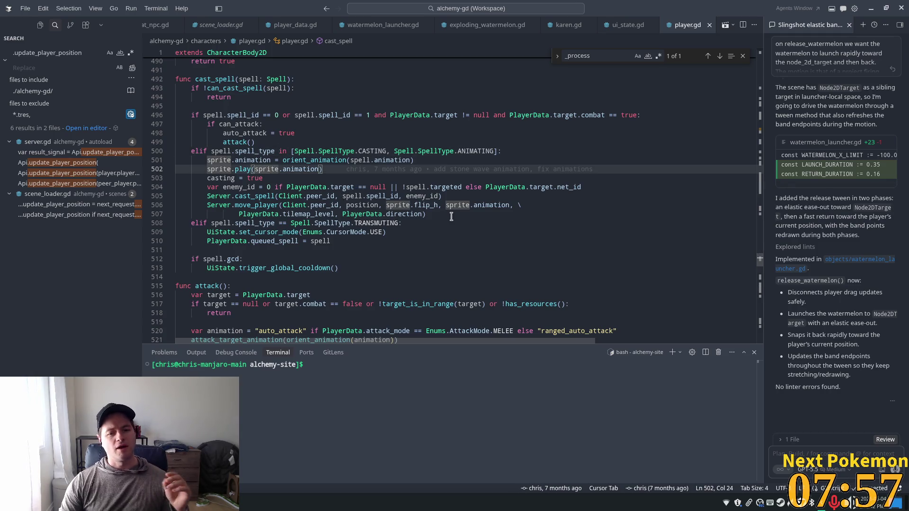
{"action": "left_click", "coordinate": [494, 211]}
After move_player, add '# clear combat animations' with the suggested reset lines, then save player.gd.
{"action": "key", "text": "Return"}
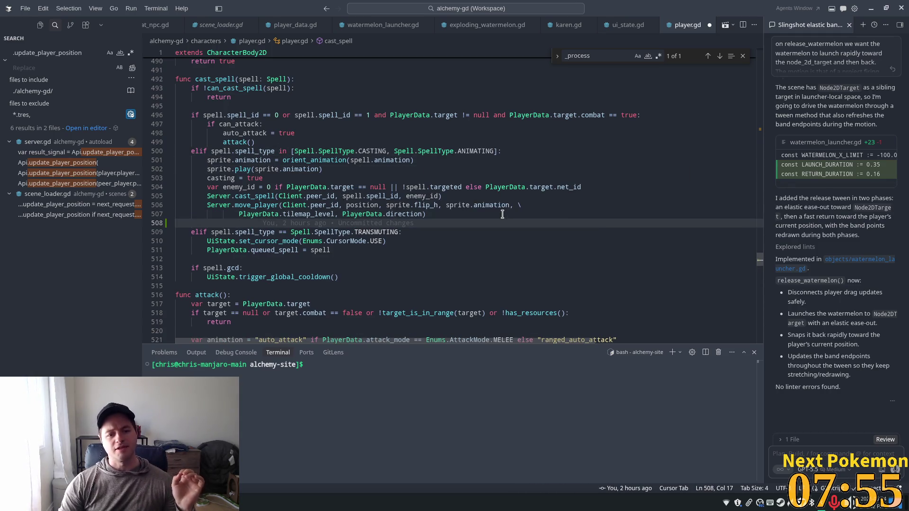
{"action": "key", "text": "BackSpace"}
{"action": "key", "text": "BackSpace"}
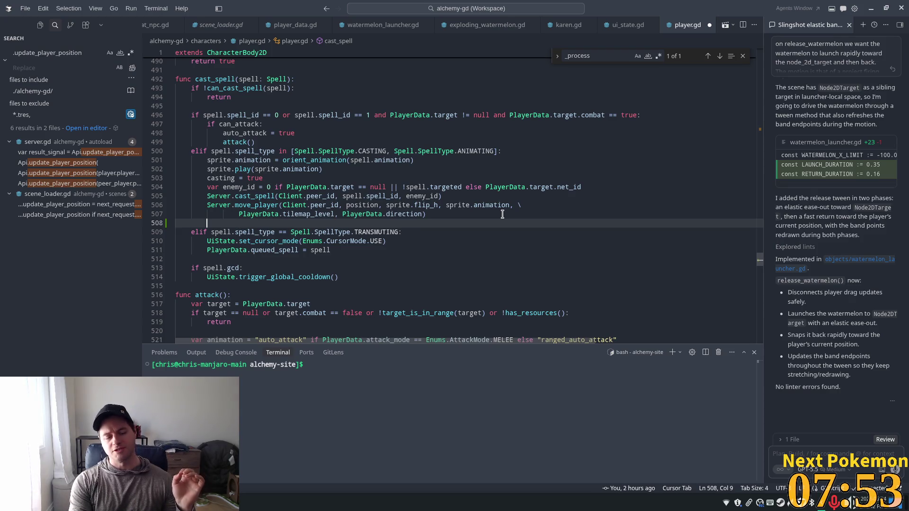
{"action": "type", "text": "#"}
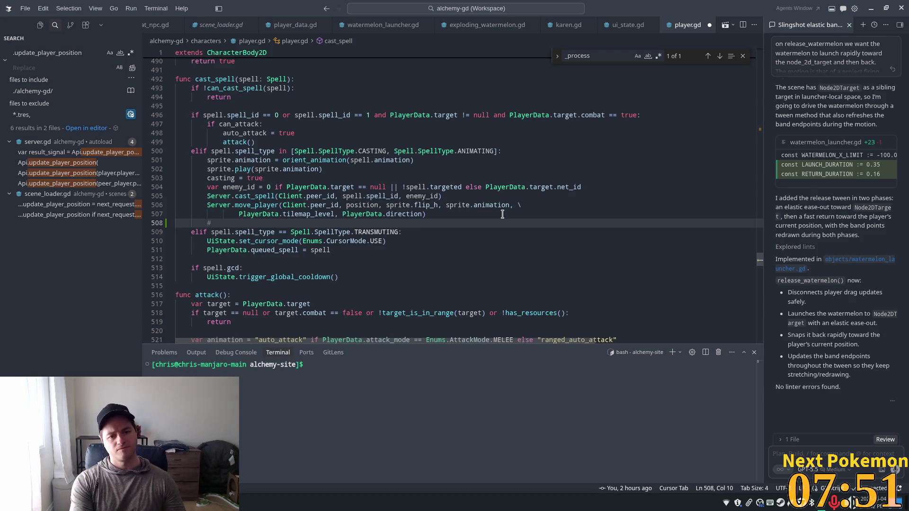
{"action": "type", "text": " clear combat animations"}
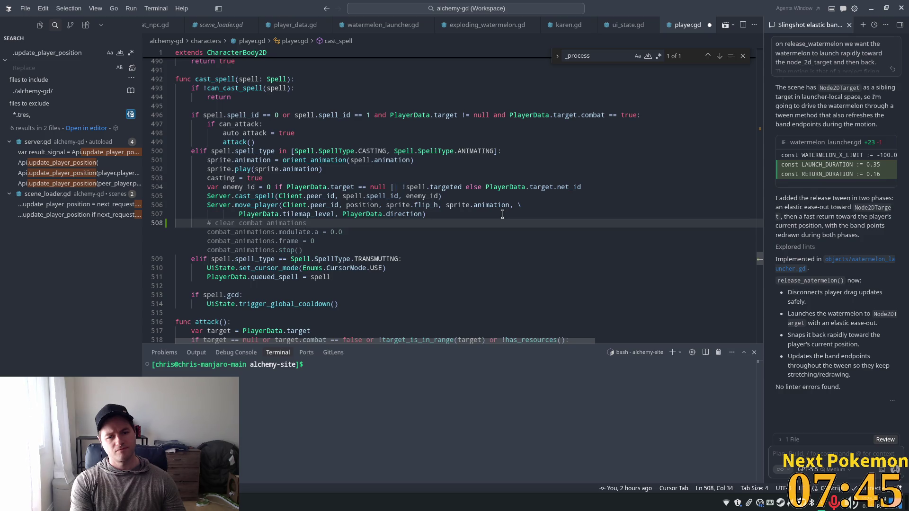
{"action": "key", "text": "Tab"}
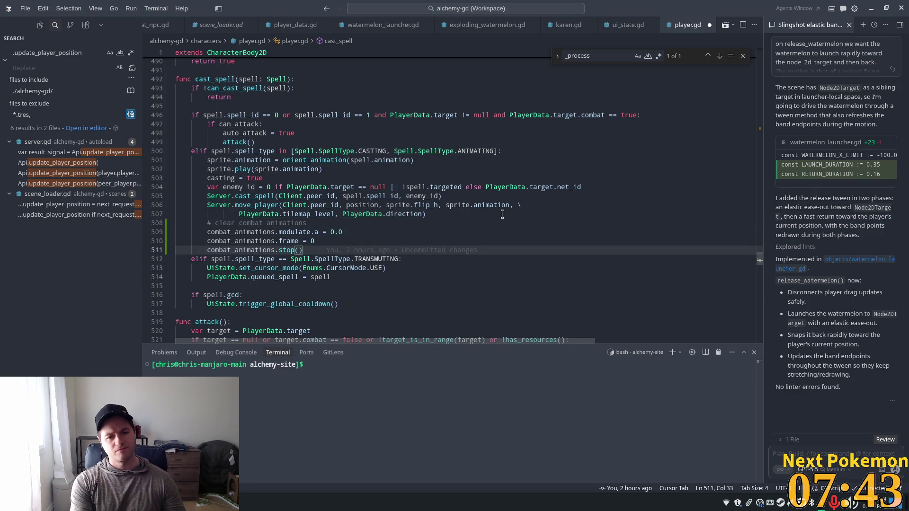
{"action": "key", "text": "ctrl+s"}
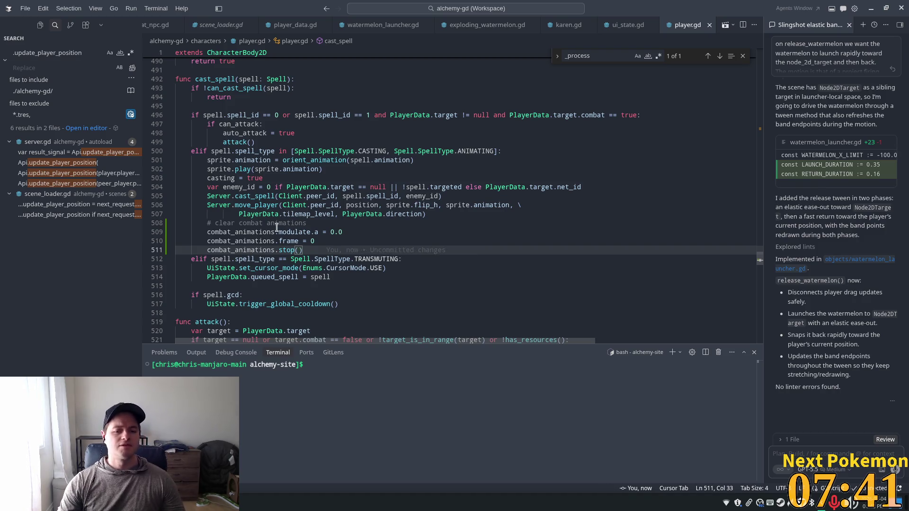
{"action": "double_click", "coordinate": [294, 232]}
{"action": "double_click", "coordinate": [266, 231]}
Search player.gd for combat_animations and step through each match to the frame-changed handler.
{"action": "key", "text": "ctrl+f"}
{"action": "key", "text": "Return"}
{"action": "key", "text": "Return"}
{"action": "key", "text": "Return"}
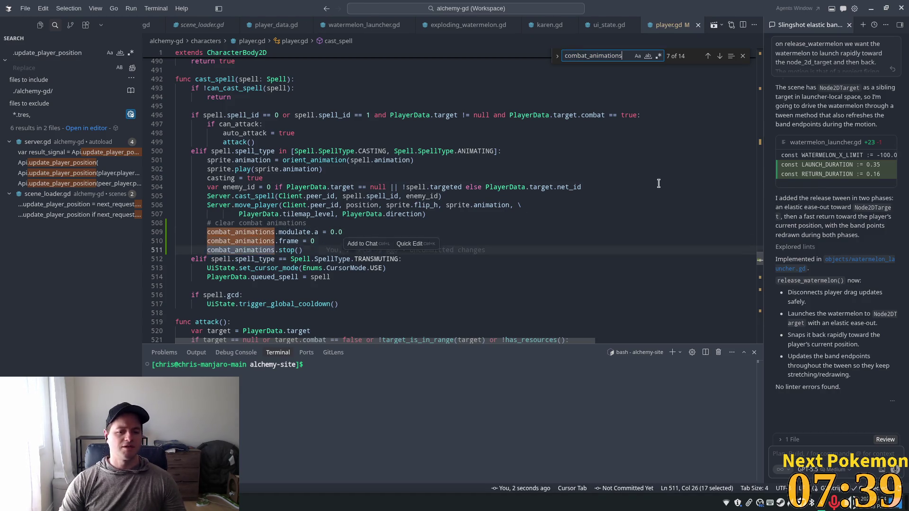
{"action": "key", "text": "Return"}
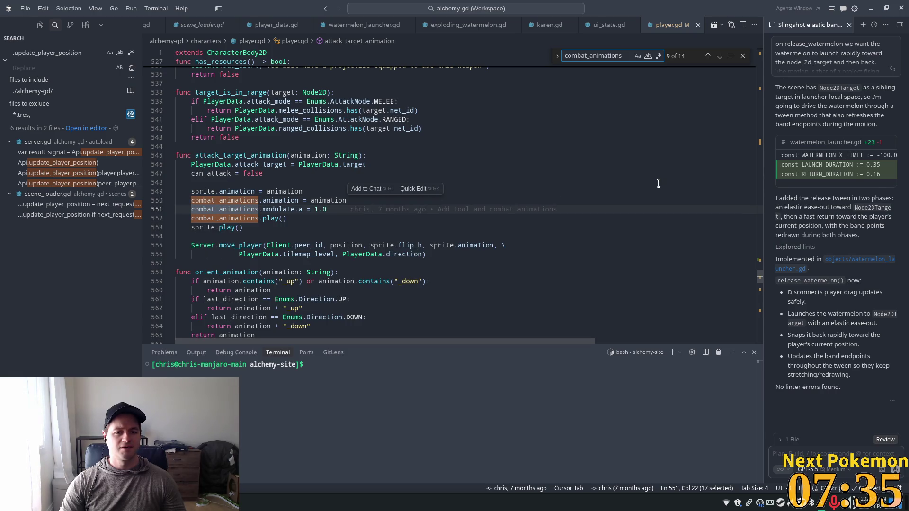
{"action": "key", "text": "Return"}
{"action": "key", "text": "Return"}
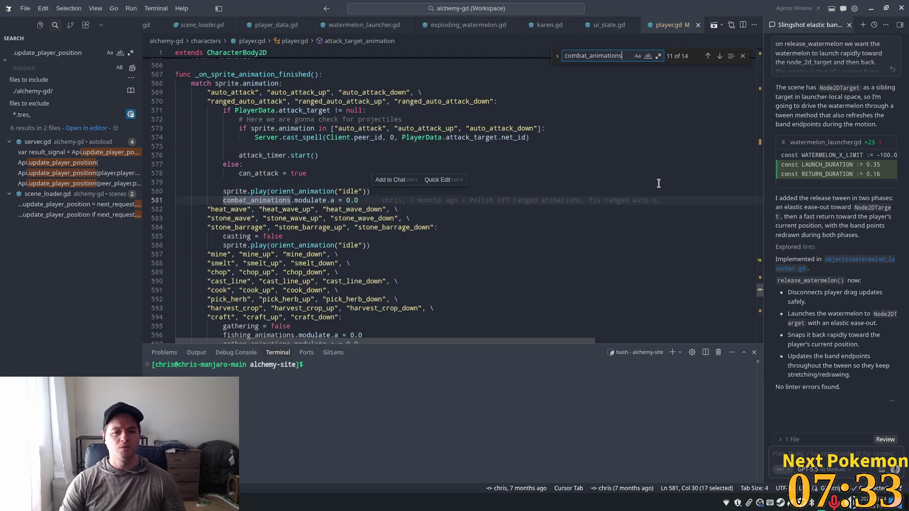
{"action": "key", "text": "Return"}
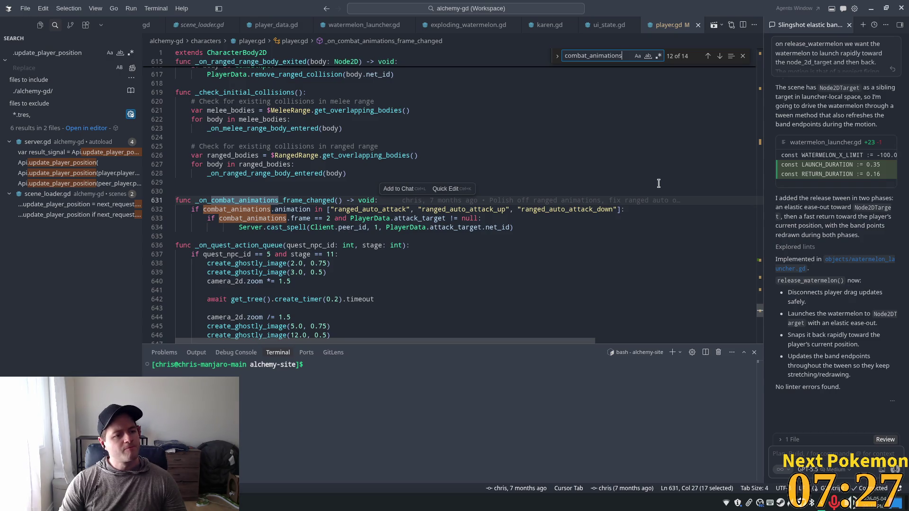
Return to Godot Engine and run the Alchemy game with F5.
{"action": "left_click", "coordinate": [423, 146]}
{"action": "left_click", "coordinate": [489, 168]}
{"action": "key", "text": "alt+Tab"}
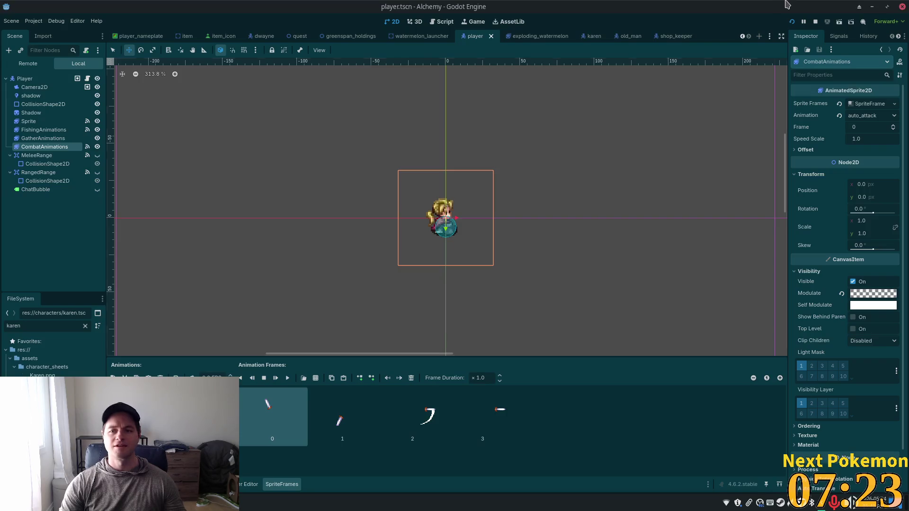
{"action": "key", "text": "F5"}
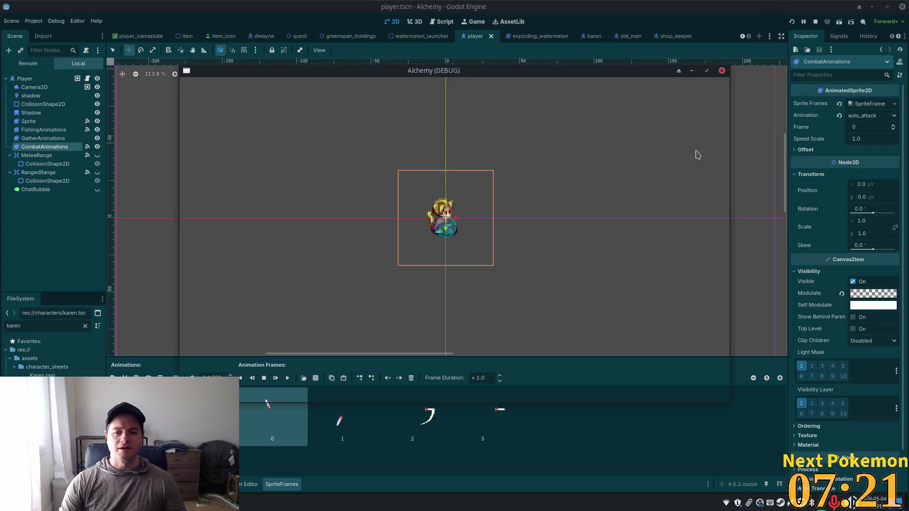
Separate the two debug windows and walk the player right along the stone path through the house.
{"action": "mouse_move", "coordinate": [419, 87]}
{"action": "left_mouse_down"}
{"action": "mouse_move", "coordinate": [363, 90]}
{"action": "mouse_move", "coordinate": [252, 32]}
{"action": "left_mouse_up"}
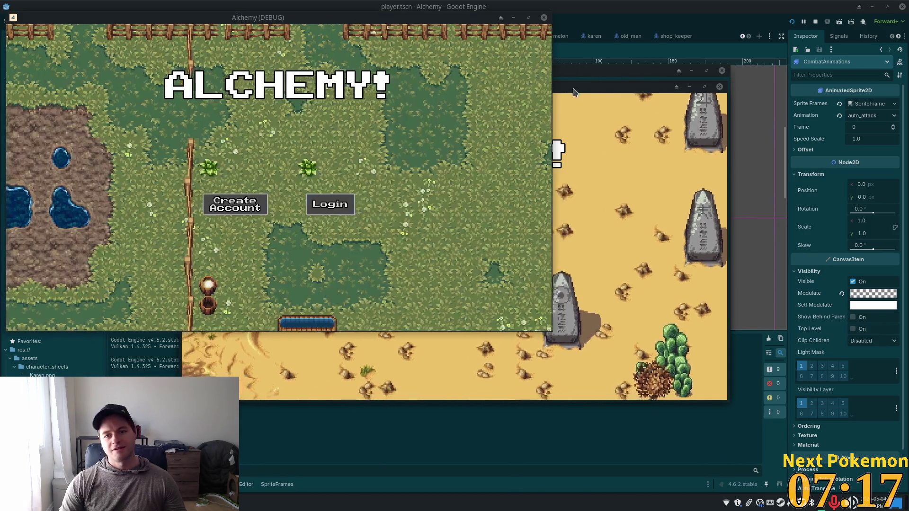
{"action": "mouse_move", "coordinate": [582, 92]}
{"action": "left_mouse_down"}
{"action": "mouse_move", "coordinate": [715, 124]}
{"action": "mouse_move", "coordinate": [724, 159]}
{"action": "mouse_move", "coordinate": [743, 175]}
{"action": "left_mouse_up"}
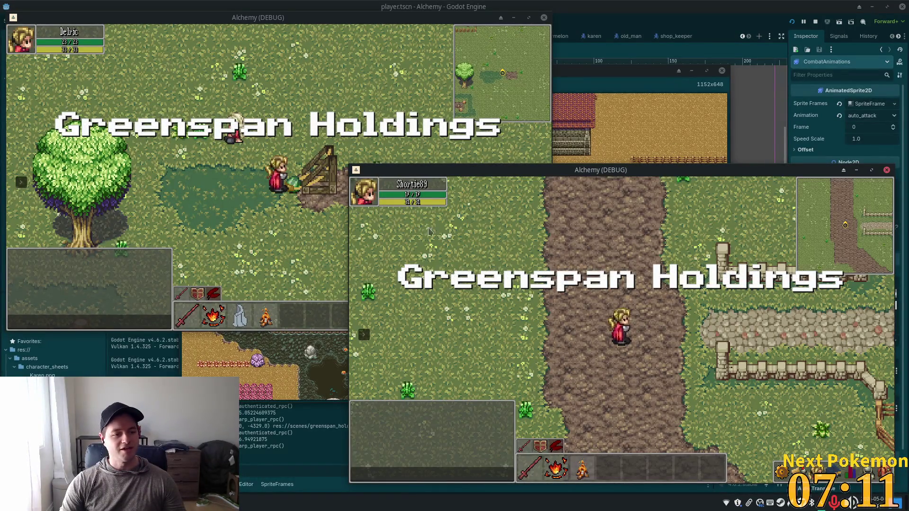
{"action": "key", "text": "d"}
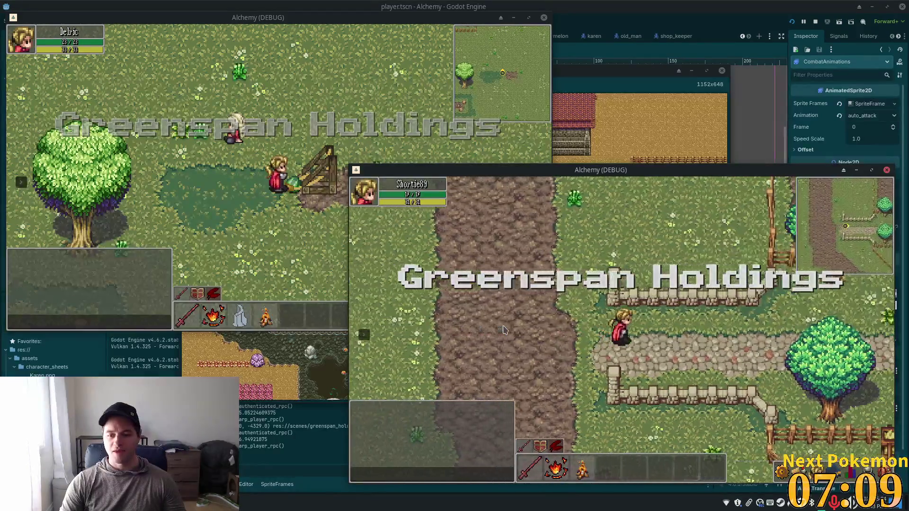
{"action": "key", "text": "d"}
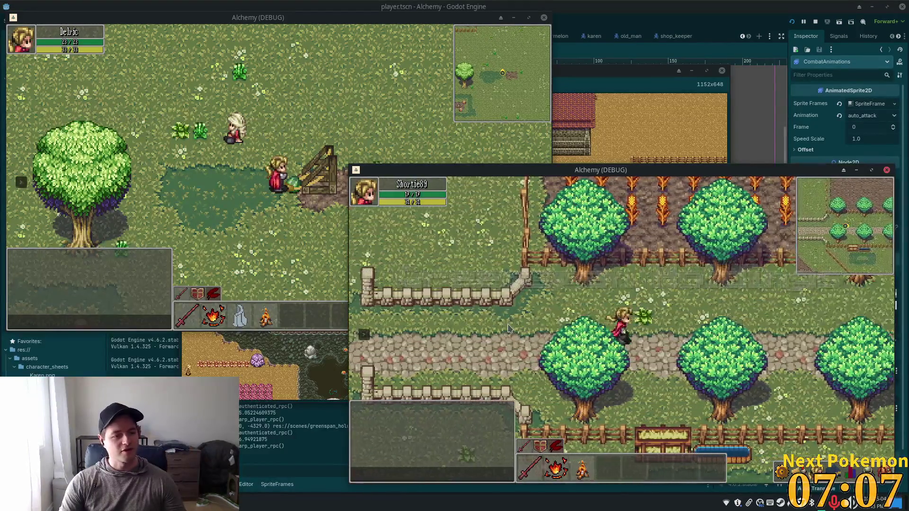
{"action": "key", "text": "d"}
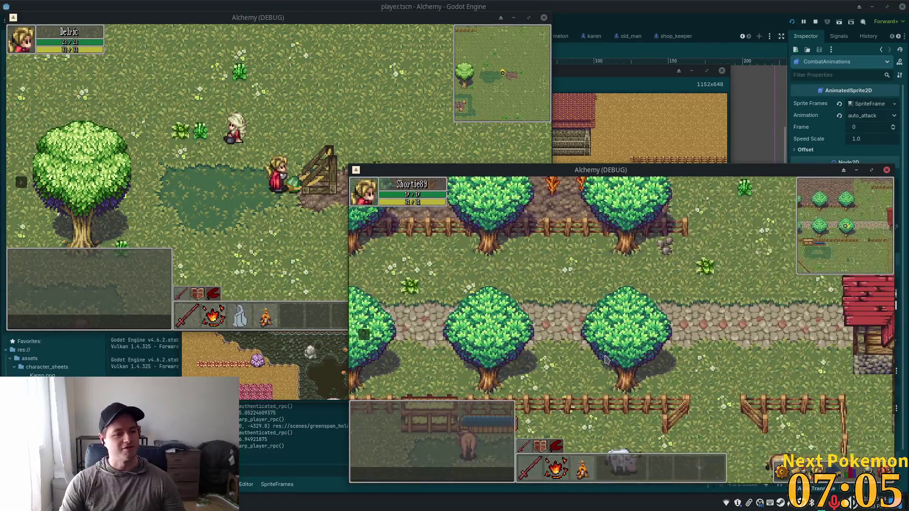
{"action": "key", "text": "d"}
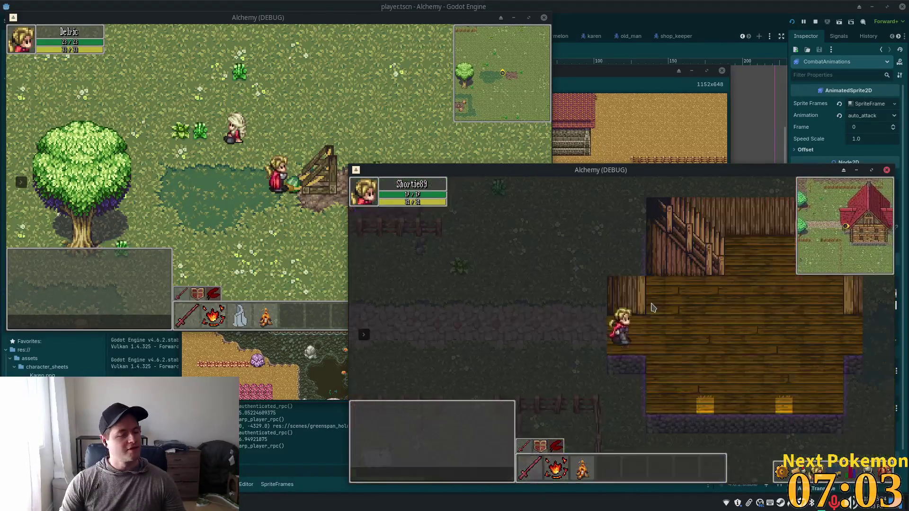
{"action": "key", "text": "d"}
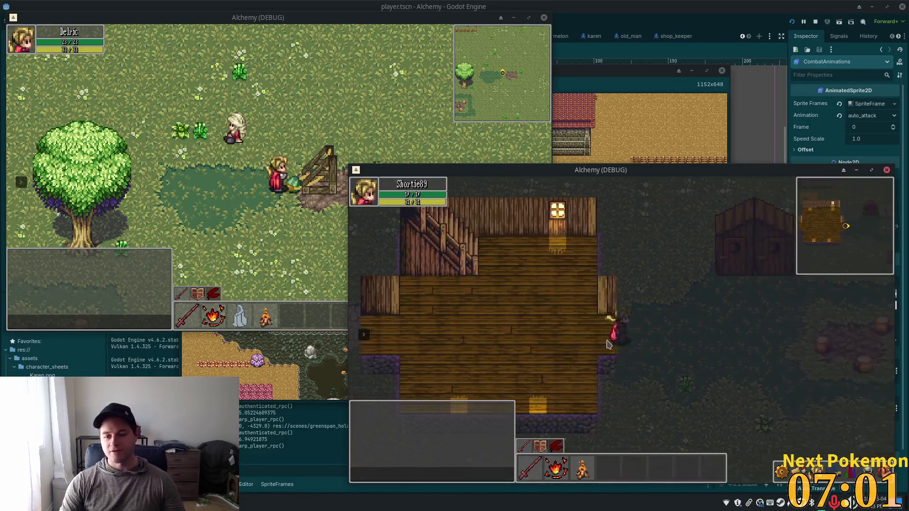
{"action": "key", "text": "d"}
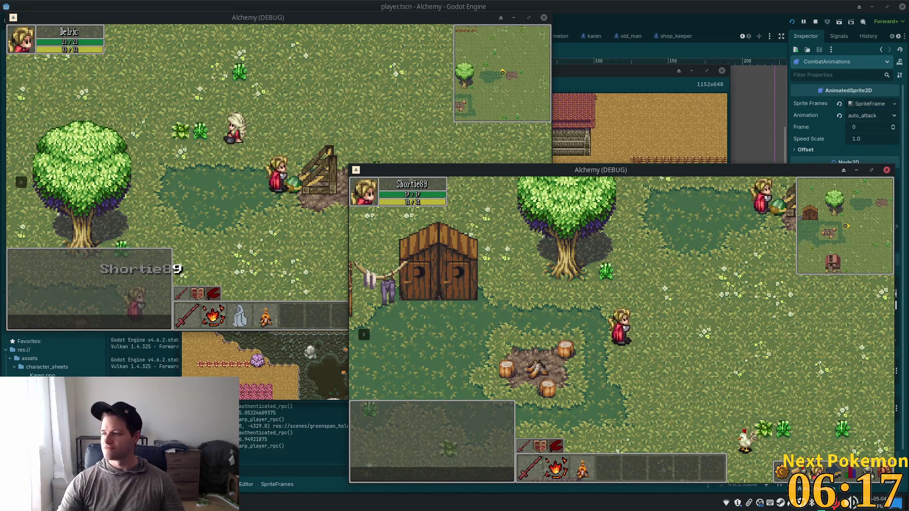
Walk the second character left to the red-roofed house and open its inventory.
{"action": "key", "text": "w"}
{"action": "key", "text": "a"}
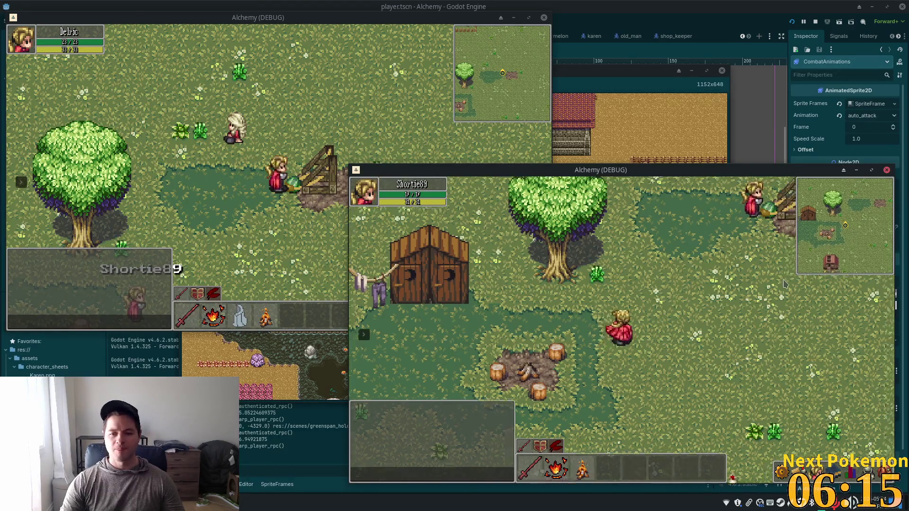
{"action": "key", "text": "a"}
{"action": "key", "text": "s"}
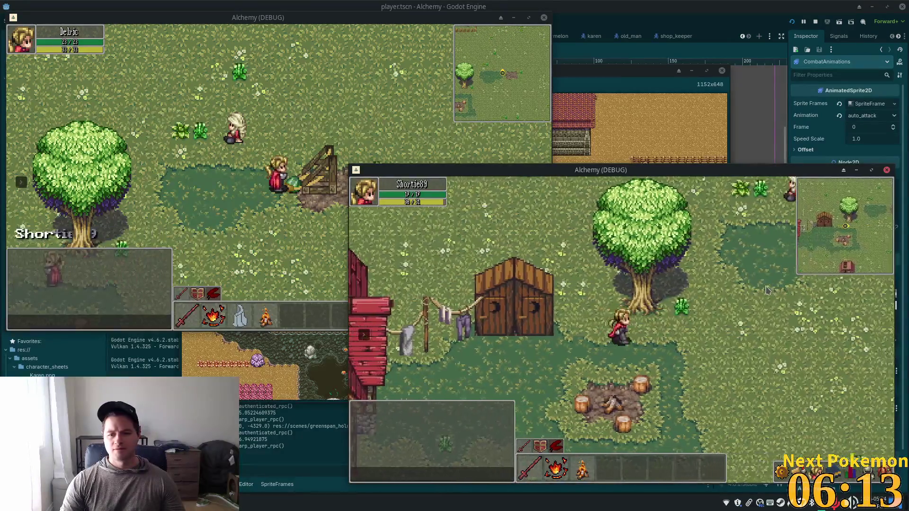
{"action": "key", "text": "a"}
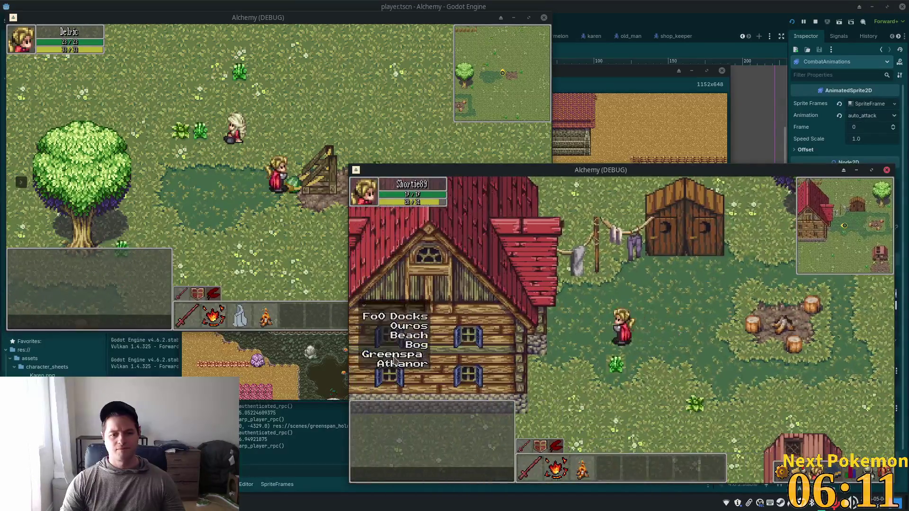
{"action": "key", "text": "Escape"}
{"action": "key", "text": "i"}
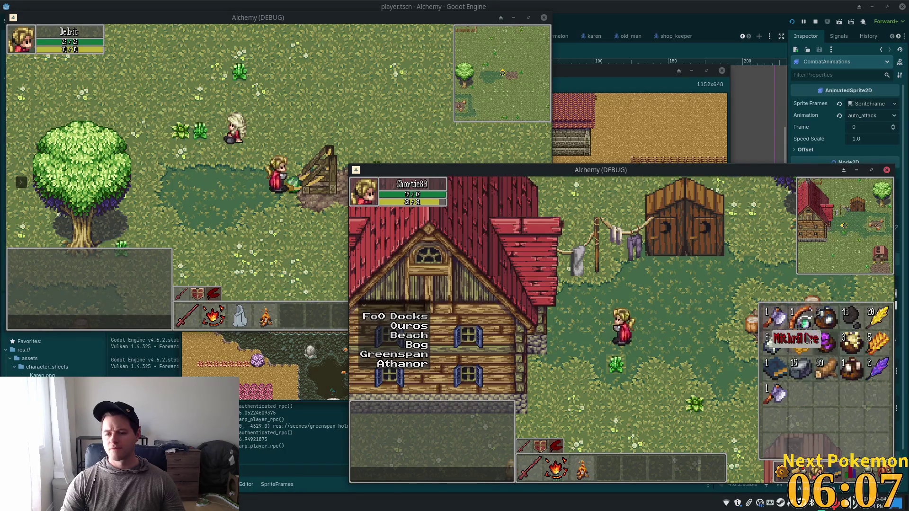
Close the second player's inventory and teleport the first window's player to Ouros.
{"action": "key", "text": "i"}
{"action": "left_click", "coordinate": [341, 179]}
{"action": "key", "text": "s"}
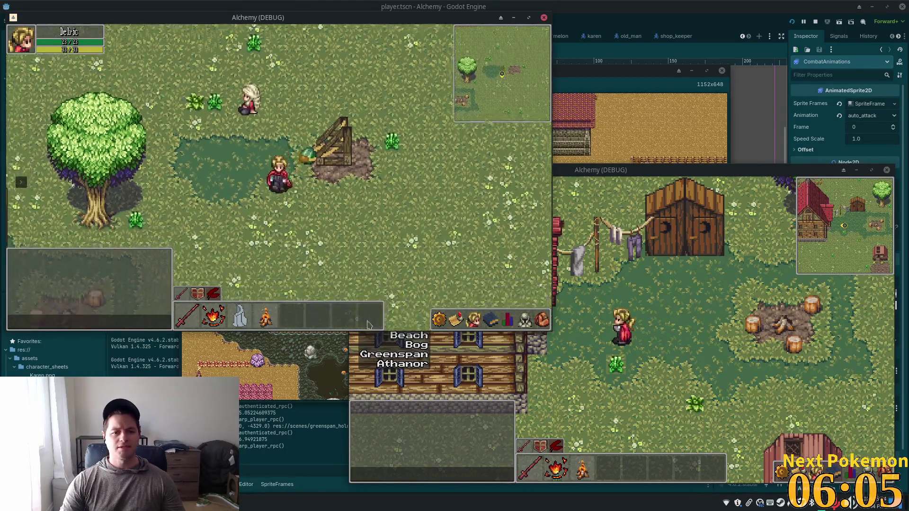
{"action": "left_click", "coordinate": [21, 177]}
{"action": "left_click", "coordinate": [52, 174]}
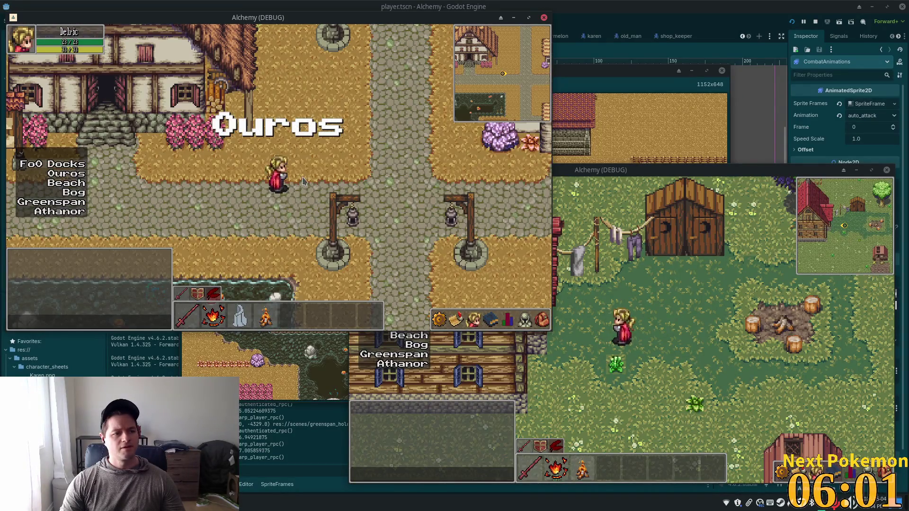
Walk east along the Ouros road past the house and through the gate into the cow pen.
{"action": "key", "text": "d"}
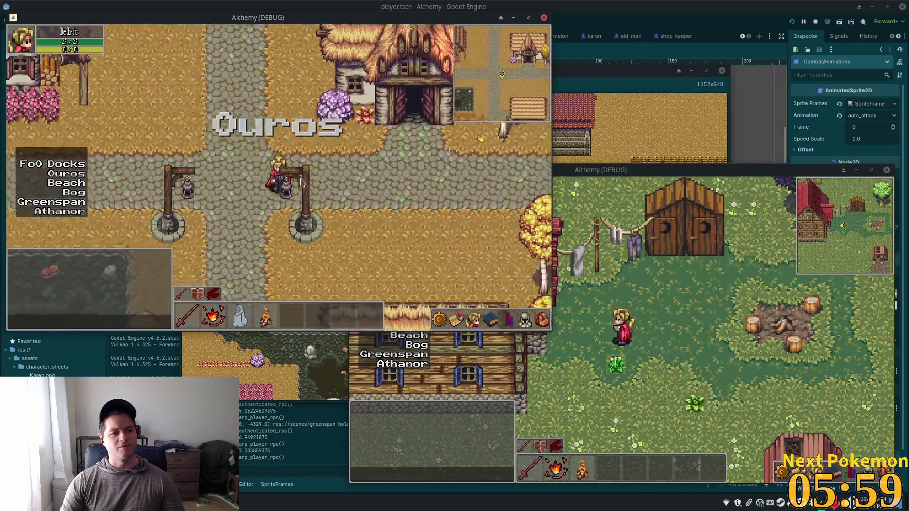
{"action": "key", "text": "d"}
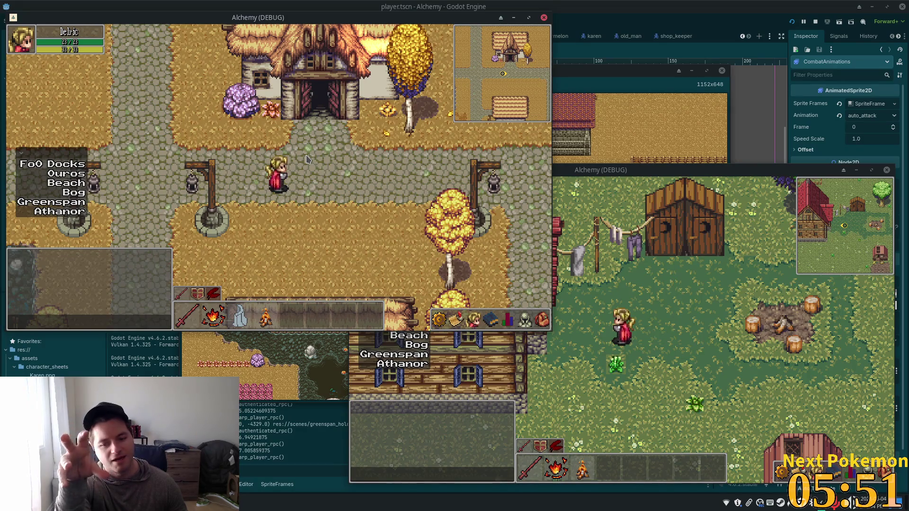
{"action": "key", "text": "d"}
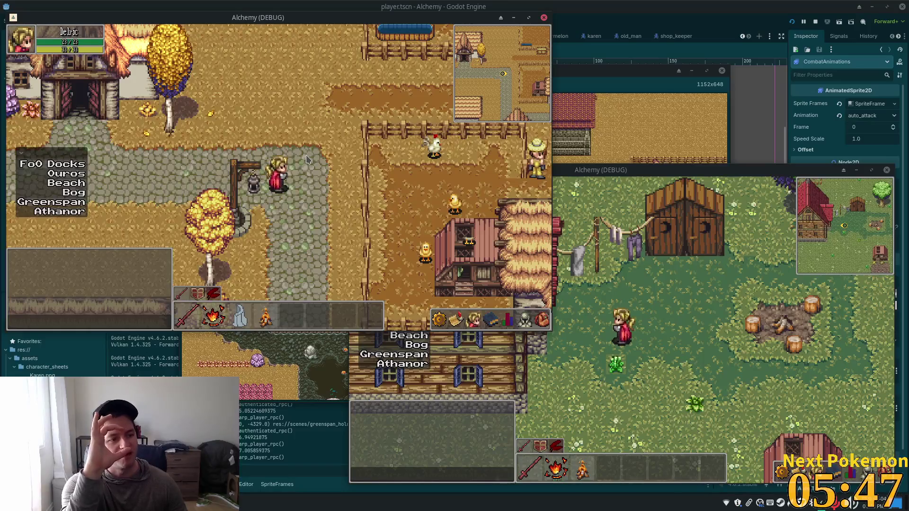
{"action": "key", "text": "w"}
{"action": "key", "text": "d"}
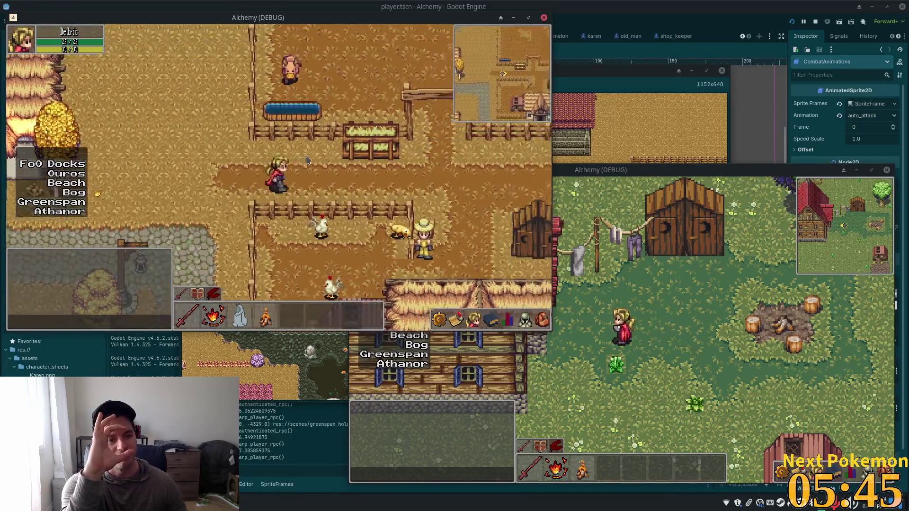
{"action": "key", "text": "w"}
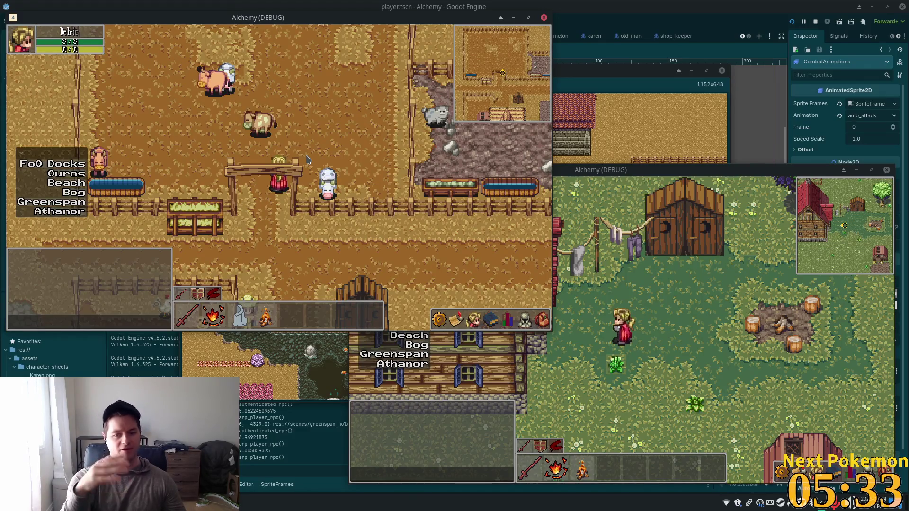
Move around inside the pen, step out through the gate, then return and target a cow.
{"action": "key", "text": "a"}
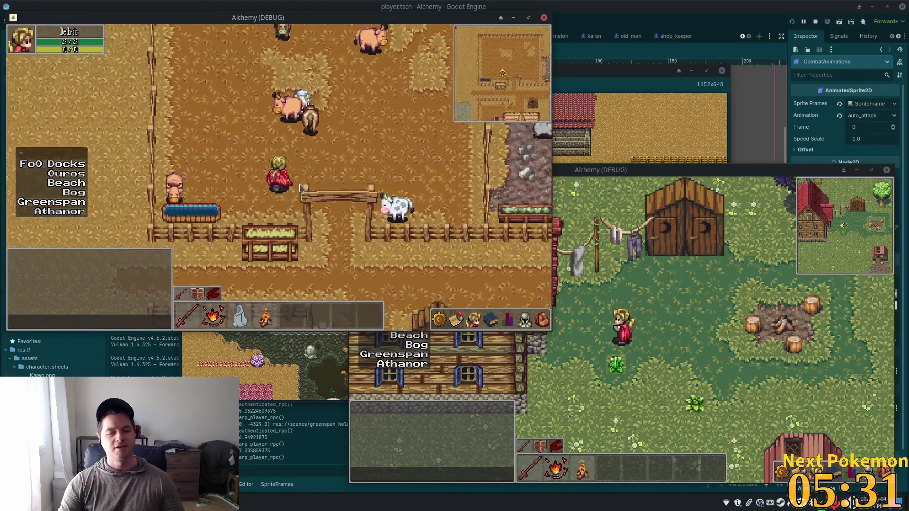
{"action": "key", "text": "s"}
{"action": "key", "text": "d"}
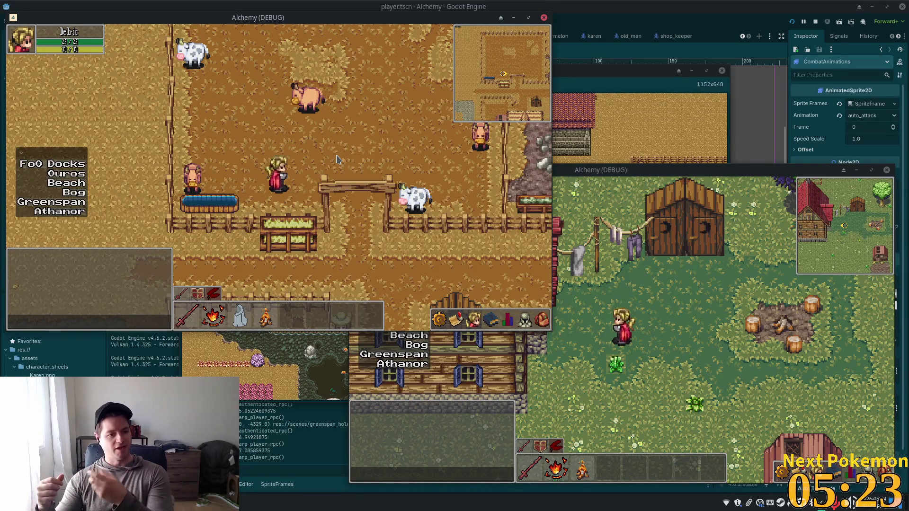
{"action": "key", "text": "d"}
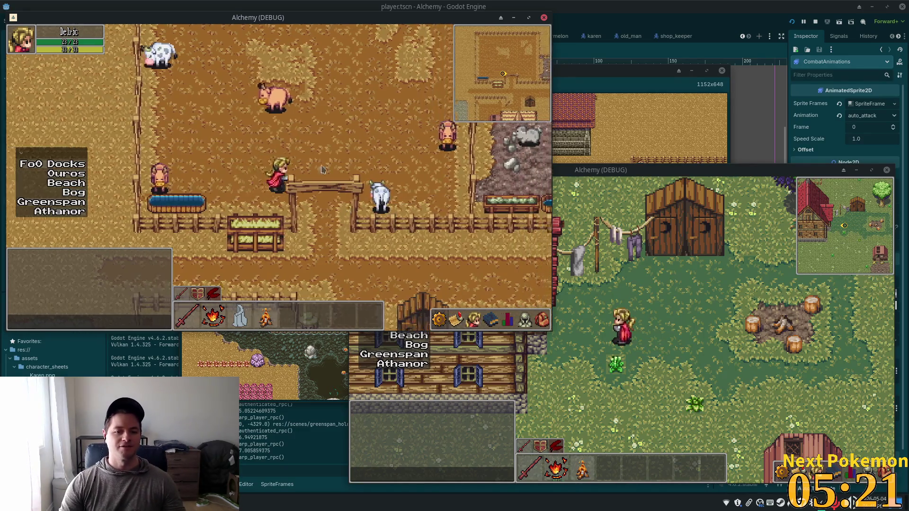
{"action": "key", "text": "s"}
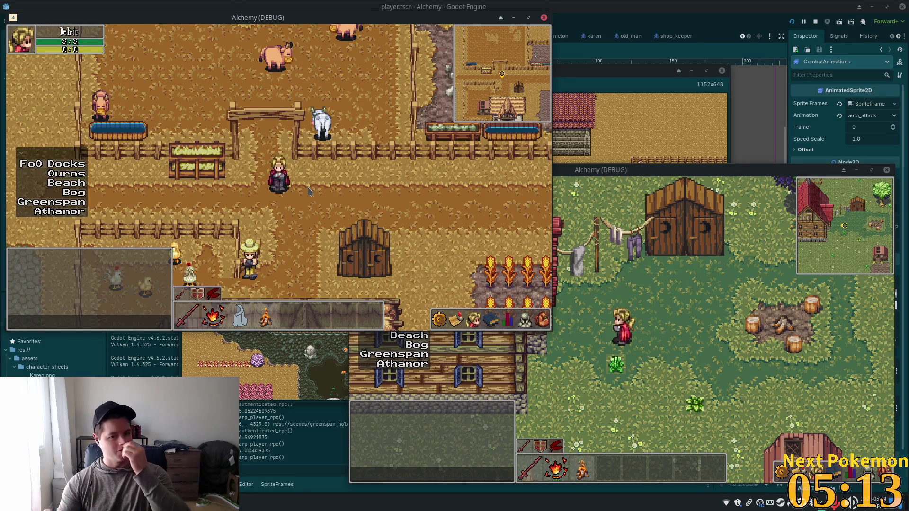
{"action": "key", "text": "a"}
{"action": "key", "text": "d"}
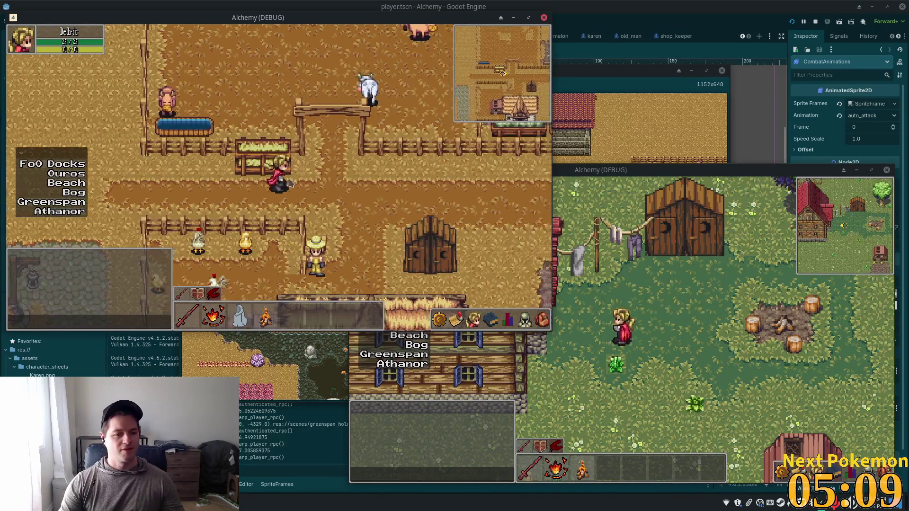
{"action": "key", "text": "a"}
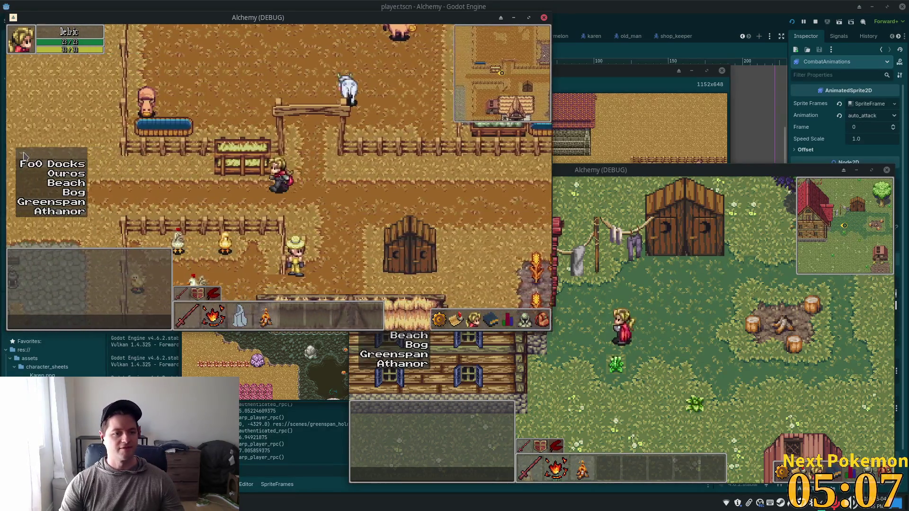
{"action": "key", "text": "w"}
{"action": "key", "text": "w"}
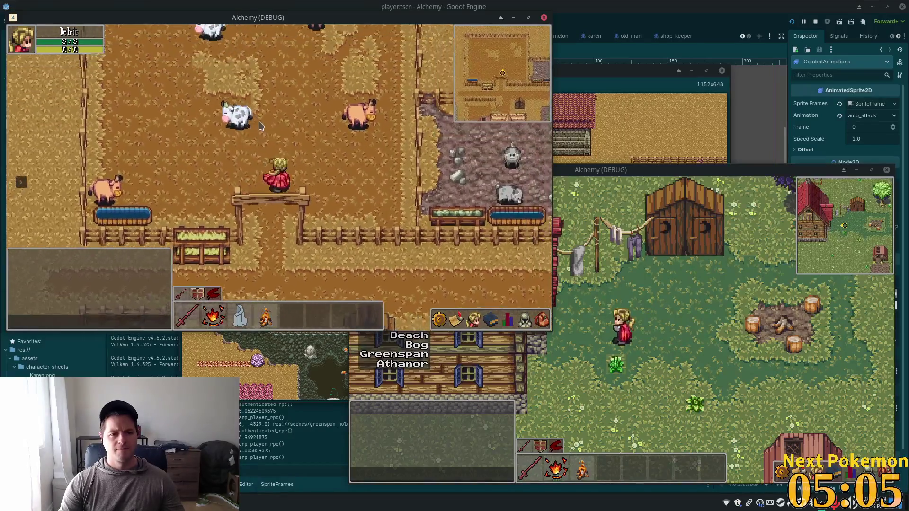
Attack and kill the targeted cow, then try spell 2 on another cow.
{"action": "key", "text": "a"}
{"action": "key", "text": "w"}
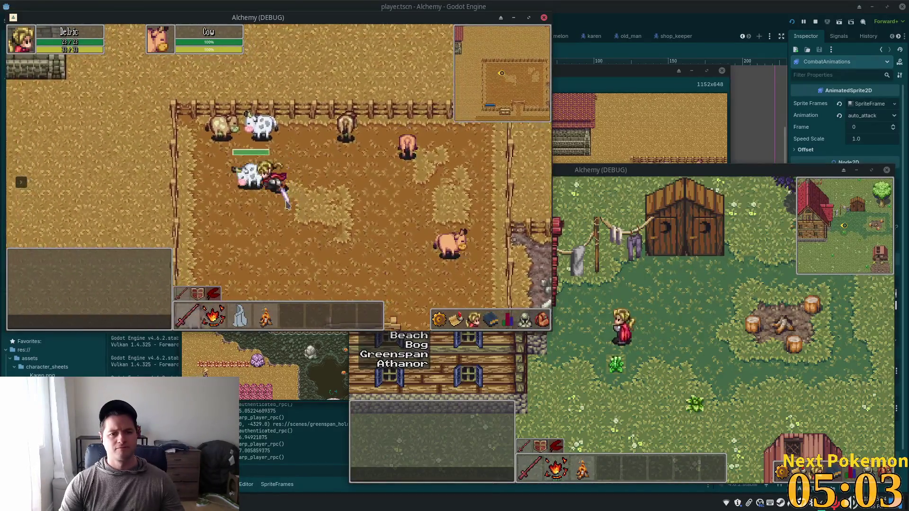
{"action": "key", "text": "d"}
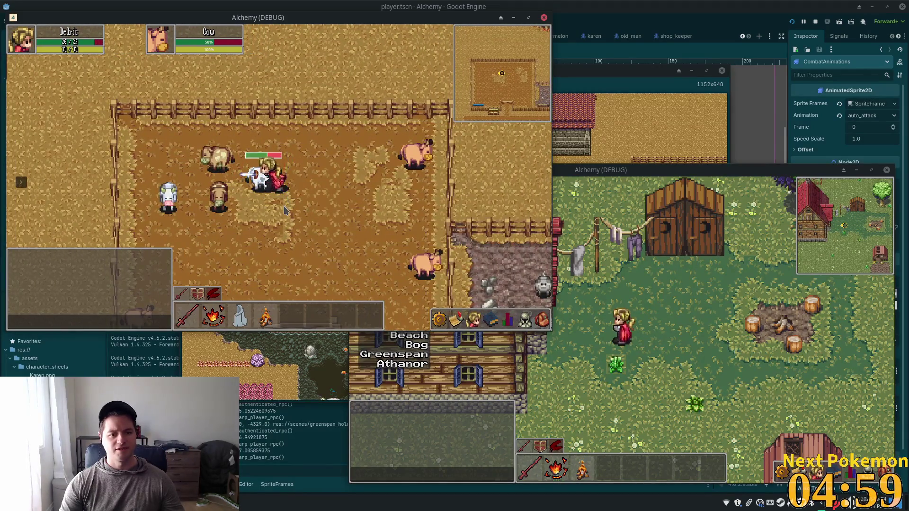
{"action": "key", "text": "d"}
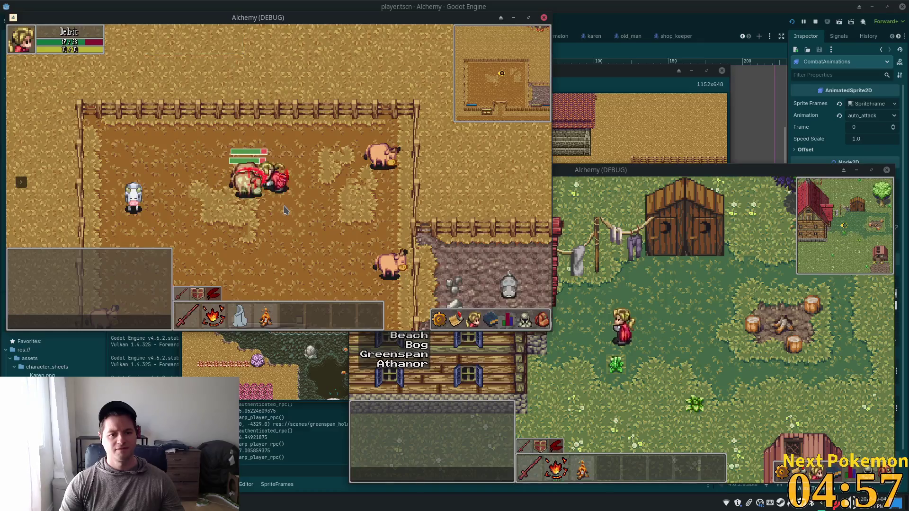
{"action": "key", "text": "d"}
{"action": "key", "text": "2"}
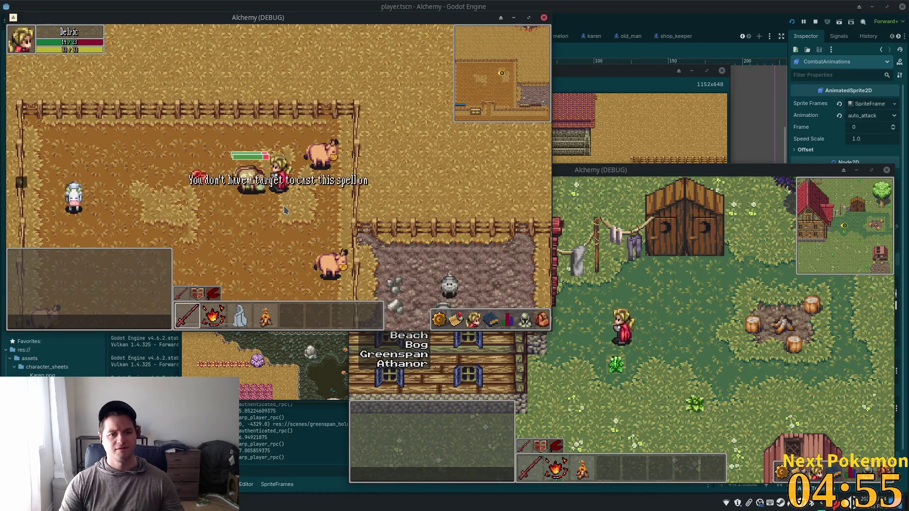
{"action": "key", "text": "s"}
{"action": "key", "text": "a"}
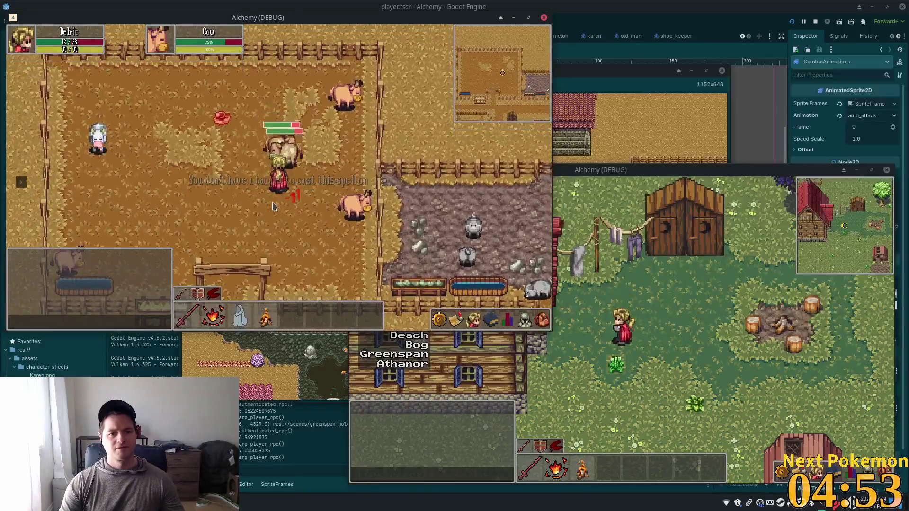
Walk out of the pen toward the thatched house and back along the pen's top fence.
{"action": "key", "text": "s"}
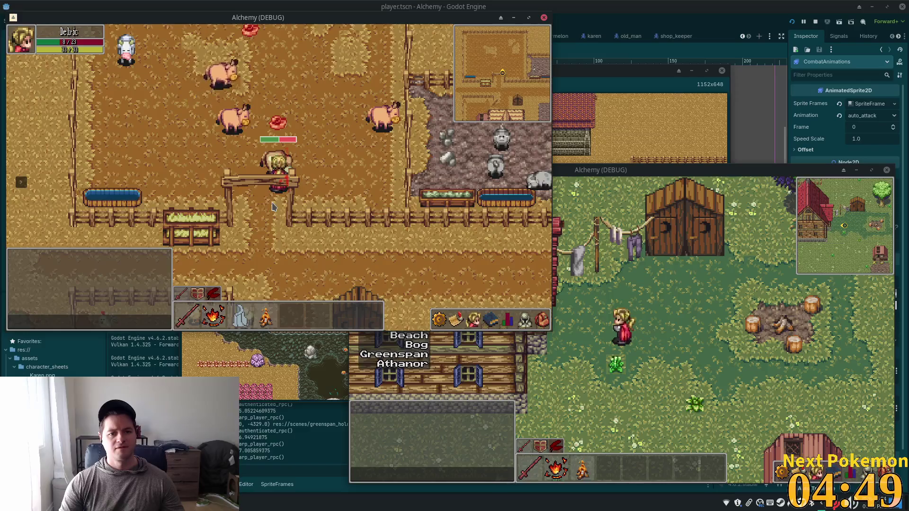
{"action": "key", "text": "2"}
{"action": "key", "text": "s"}
{"action": "key", "text": "a"}
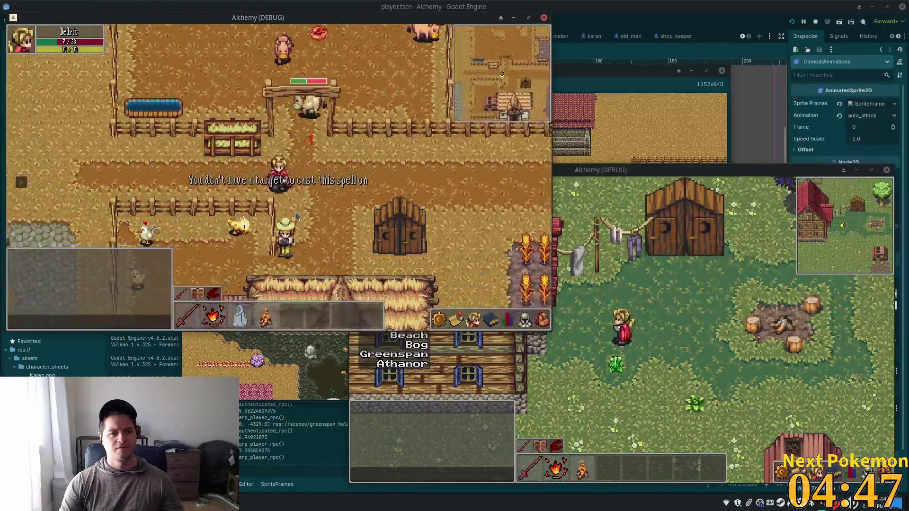
{"action": "key", "text": "w"}
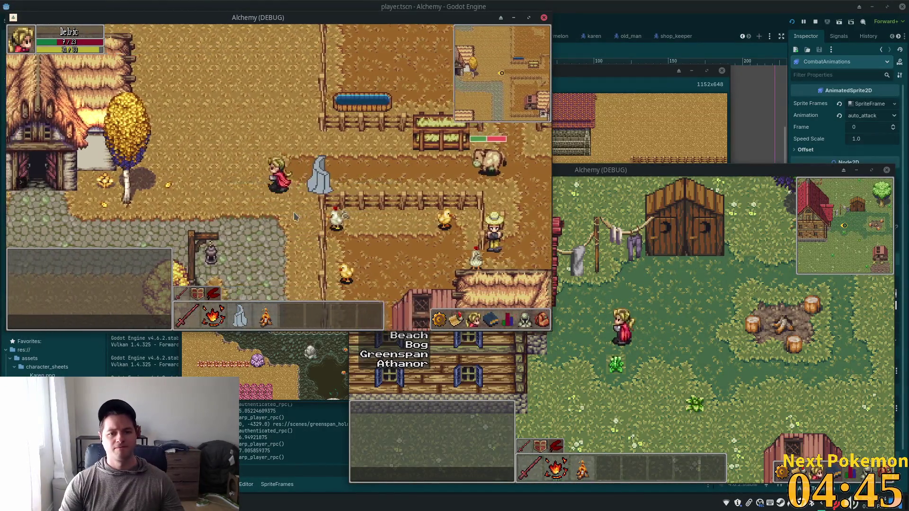
{"action": "key", "text": "w"}
{"action": "key", "text": "a"}
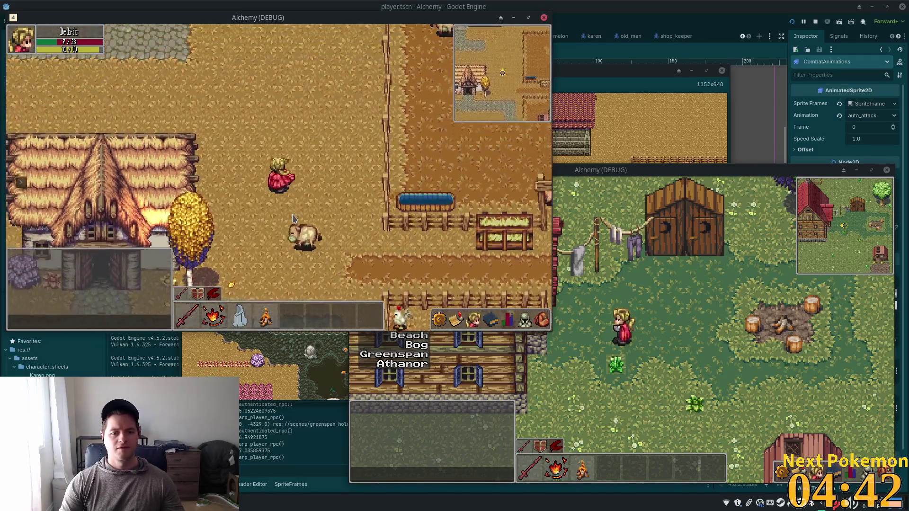
{"action": "key", "text": "s"}
{"action": "key", "text": "d"}
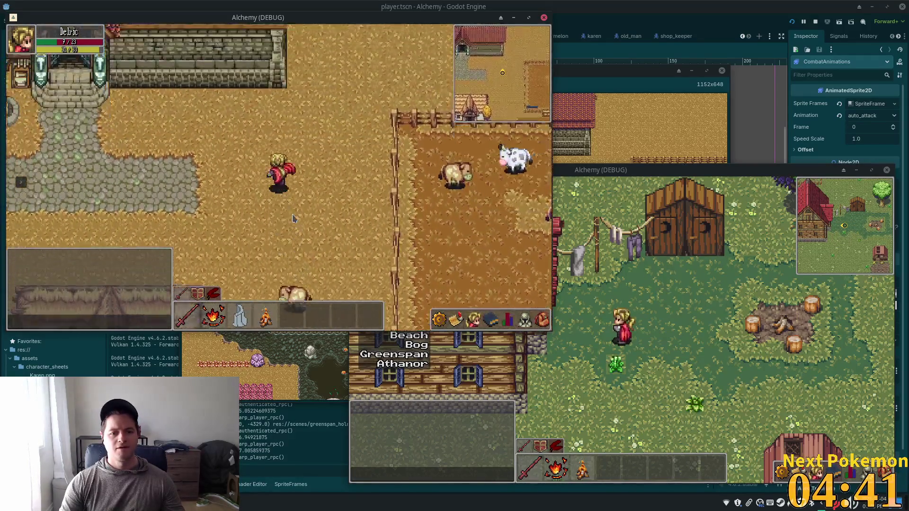
{"action": "key", "text": "w"}
{"action": "key", "text": "d"}
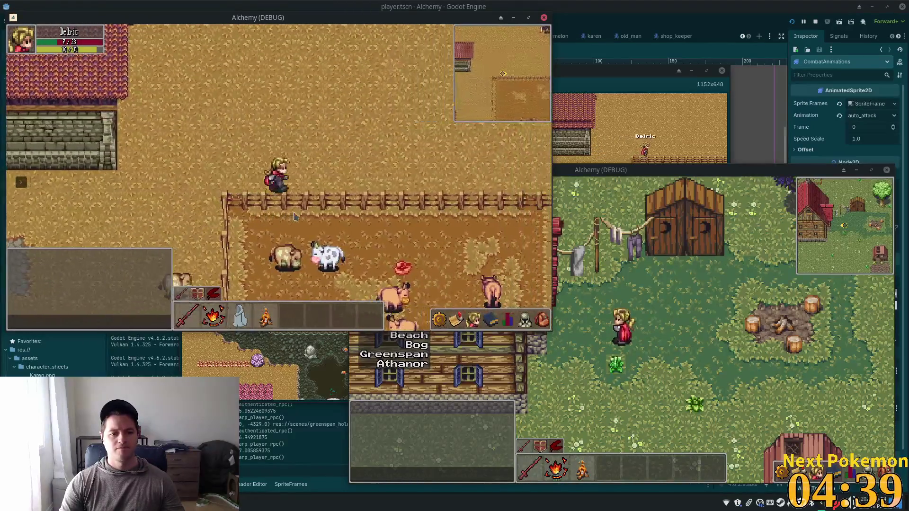
Walk left along the fence, target the cow below it, and kill it.
{"action": "key", "text": "a"}
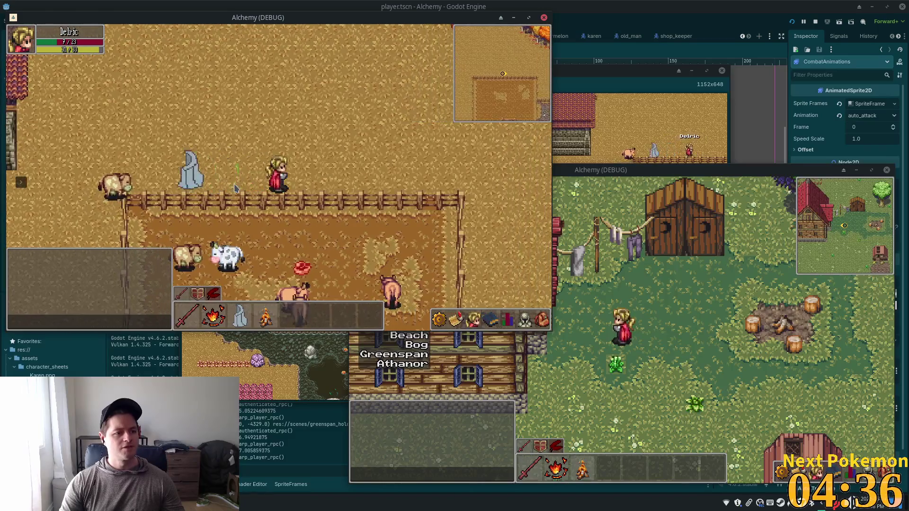
{"action": "key", "text": "a"}
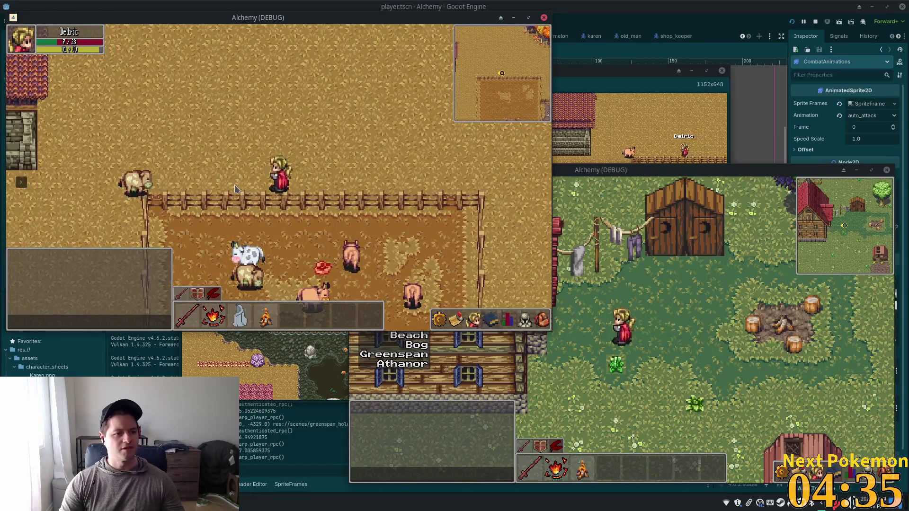
{"action": "key", "text": "a"}
{"action": "key", "text": "Tab"}
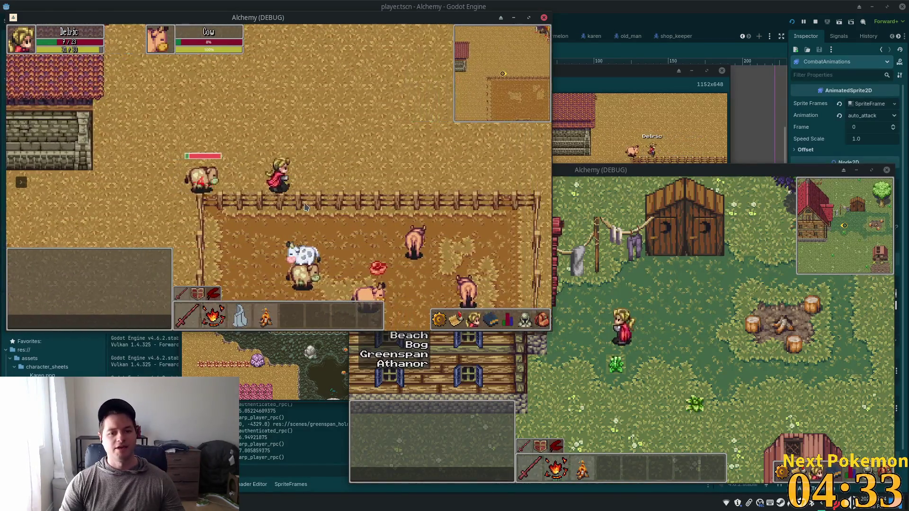
{"action": "key", "text": "a"}
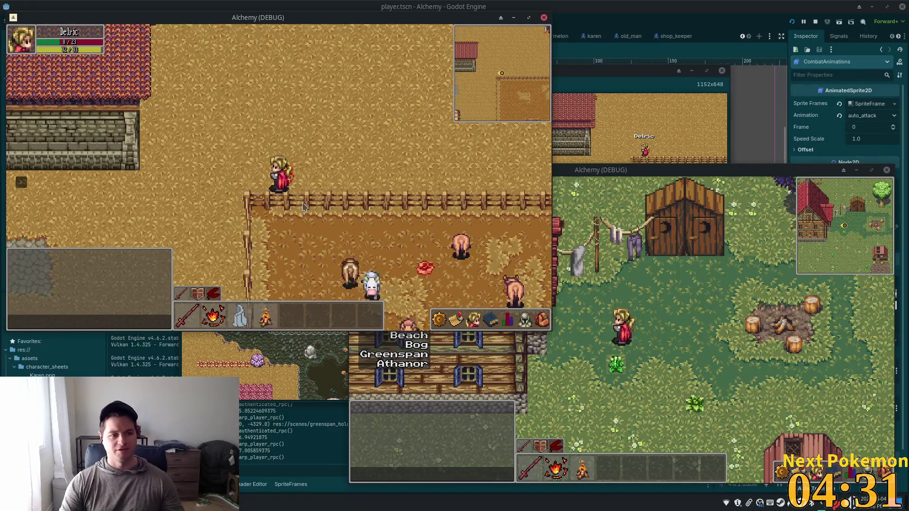
{"action": "key", "text": "a"}
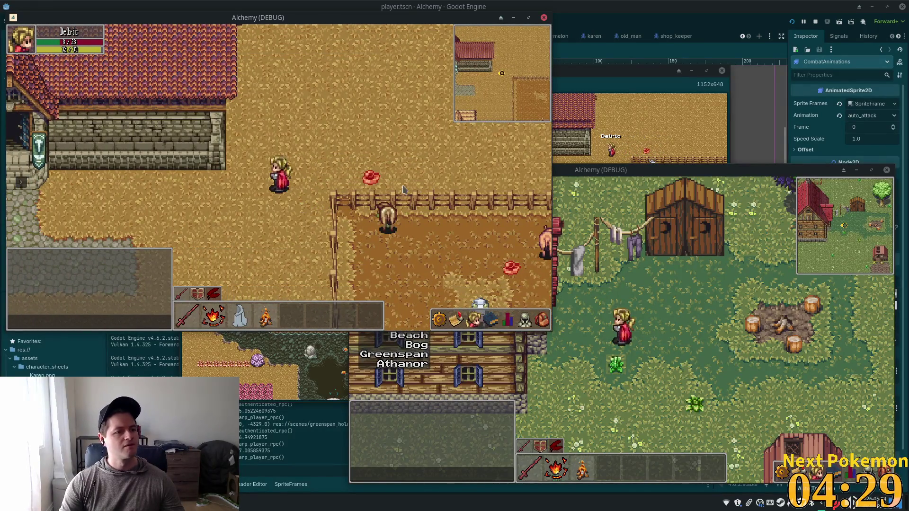
{"action": "key", "text": "d"}
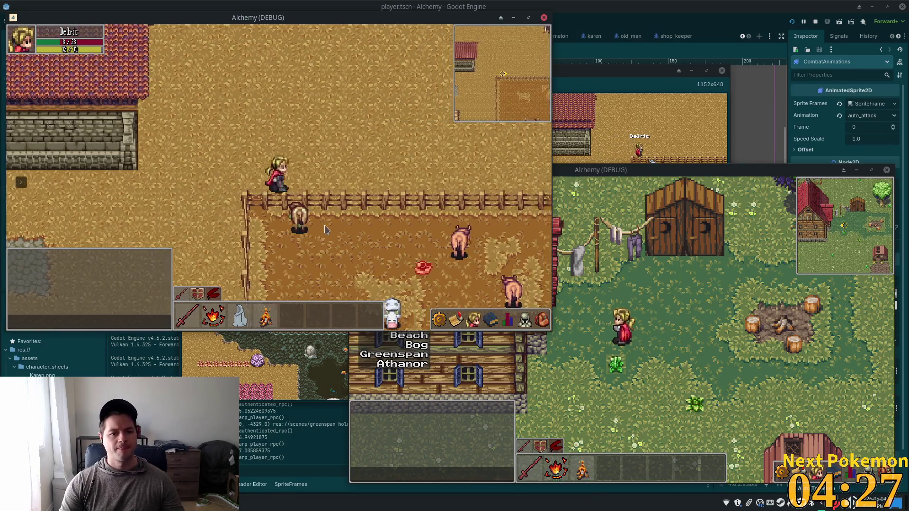
{"action": "left_click", "coordinate": [285, 216]}
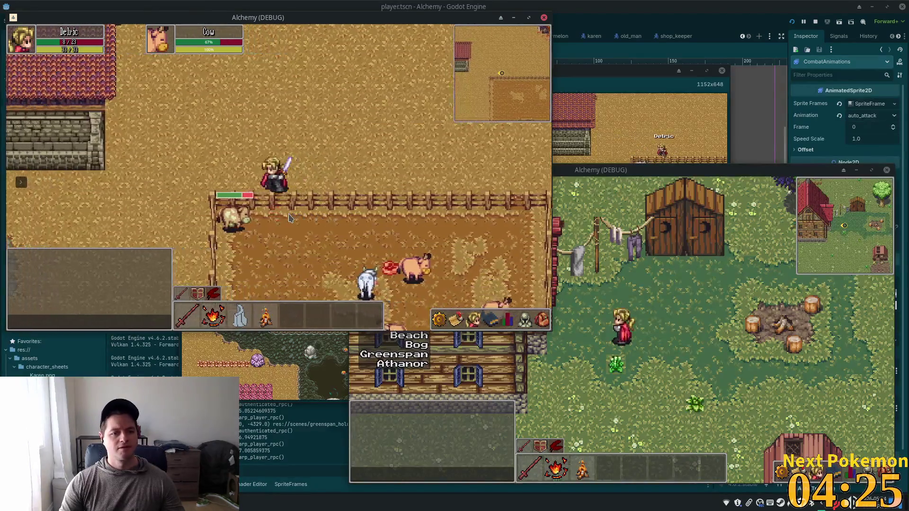
{"action": "key", "text": "a"}
{"action": "key", "text": "s"}
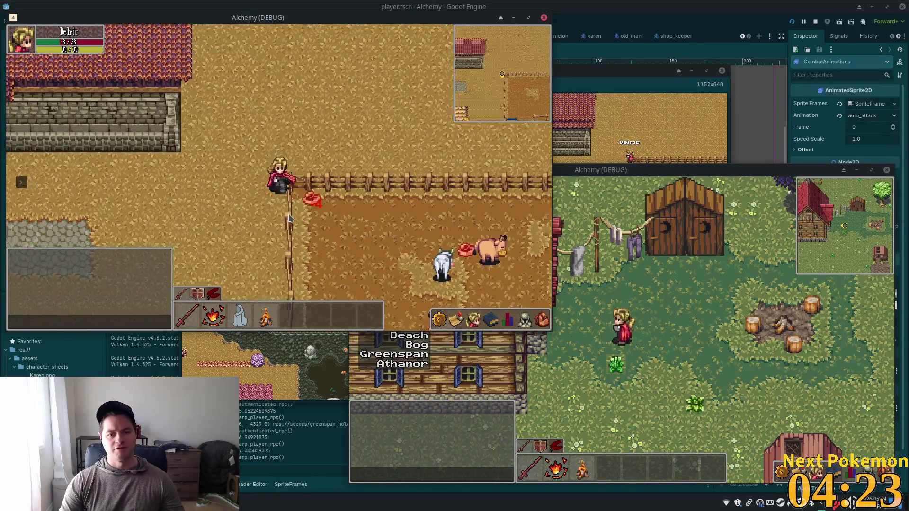
Cross the pig pen, target another cow, and check the inventory at the pen corner.
{"action": "key", "text": "w"}
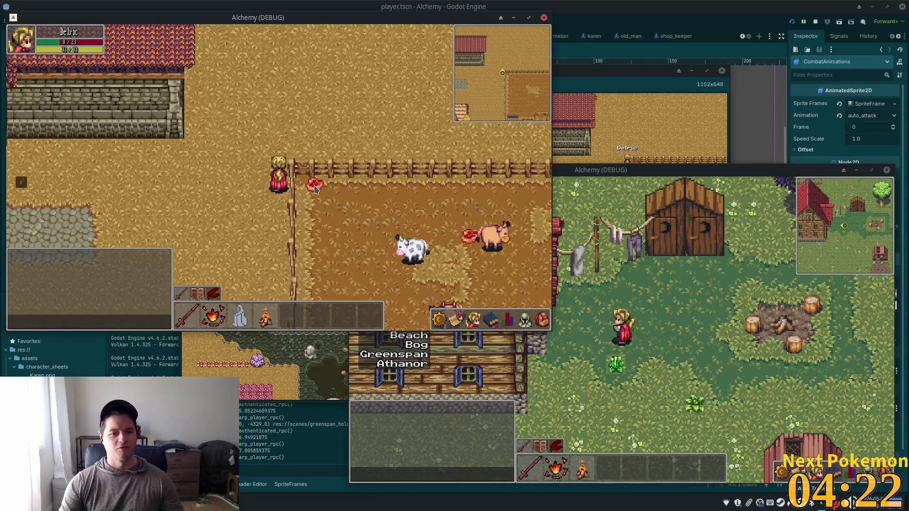
{"action": "key", "text": "w"}
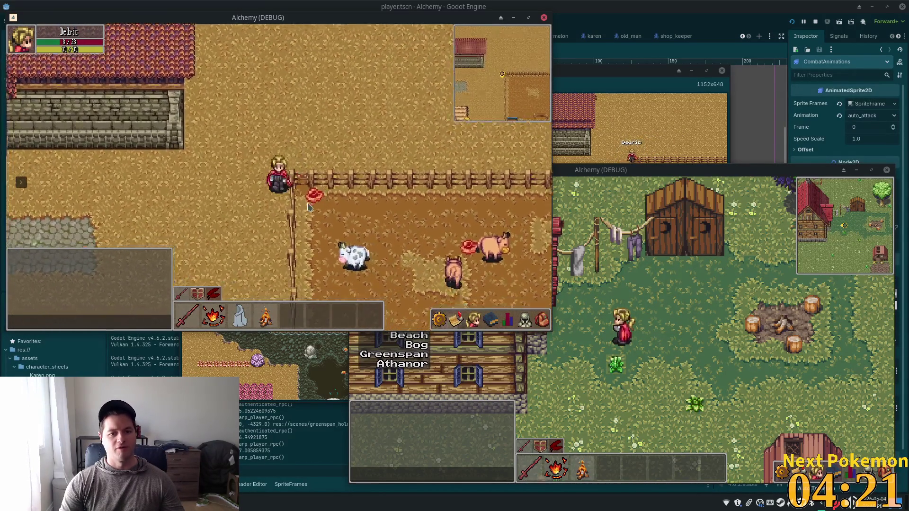
{"action": "key", "text": "a"}
{"action": "key", "text": "s"}
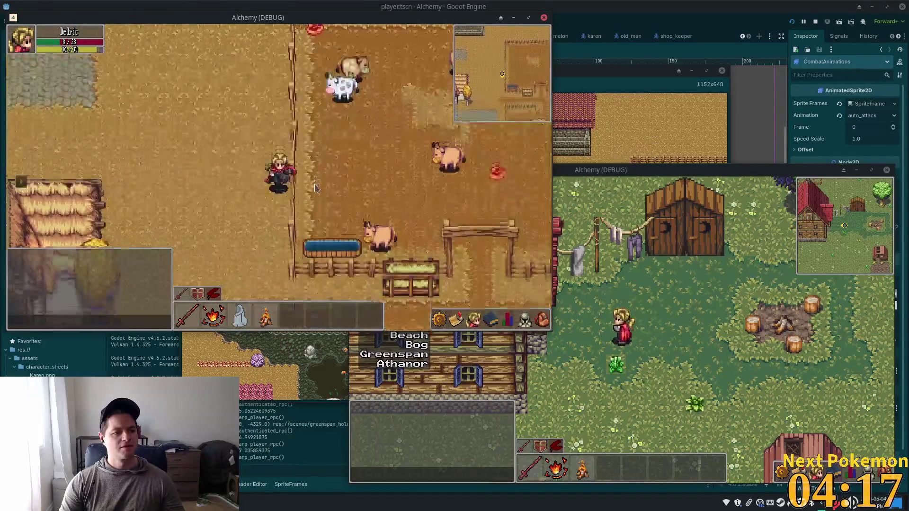
{"action": "key", "text": "w"}
{"action": "key", "text": "w"}
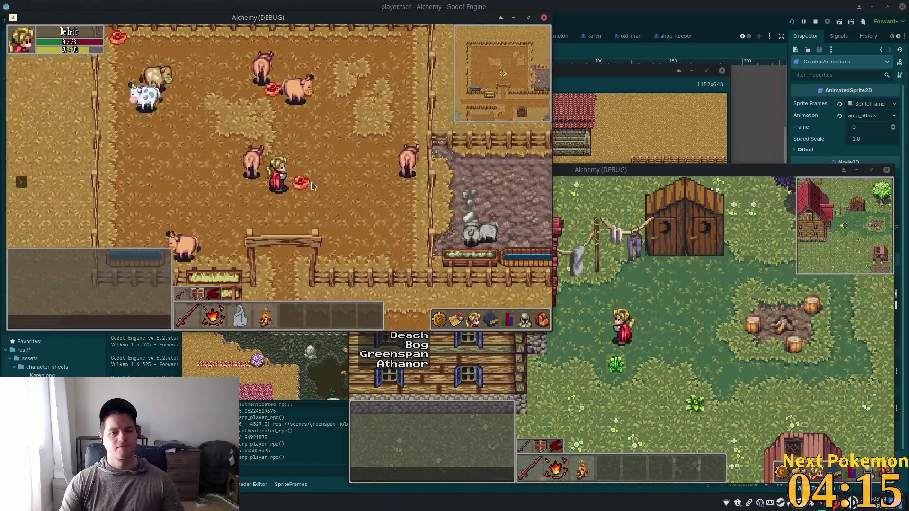
{"action": "left_click", "coordinate": [283, 172]}
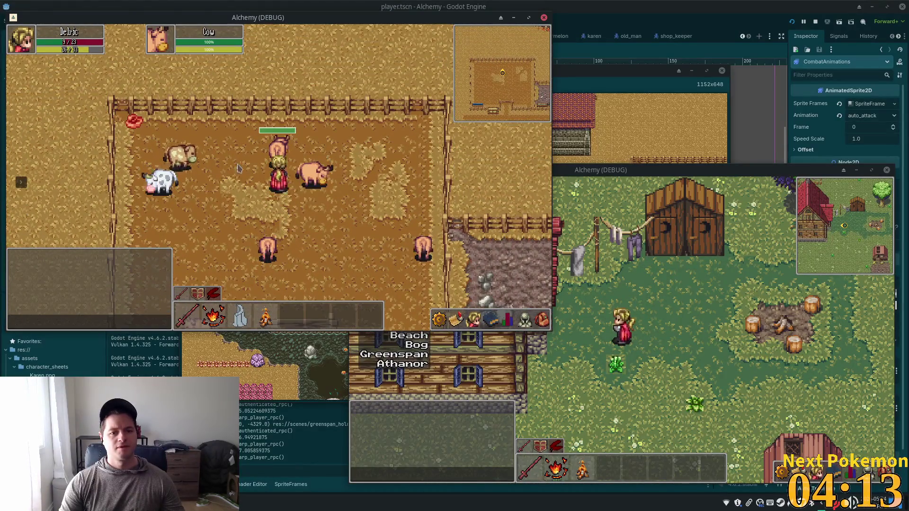
{"action": "key", "text": "w"}
{"action": "key", "text": "a"}
{"action": "key", "text": "i"}
{"action": "key", "text": "i"}
{"action": "key", "text": "w"}
{"action": "key", "text": "a"}
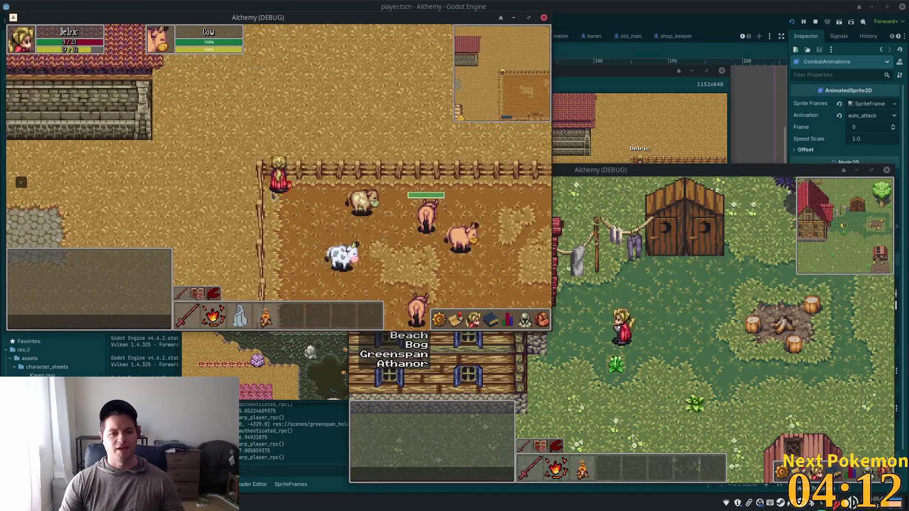
Walk west out of the farmyard to the crossroads, check the meat, and reach the thatched house door.
{"action": "key", "text": "s"}
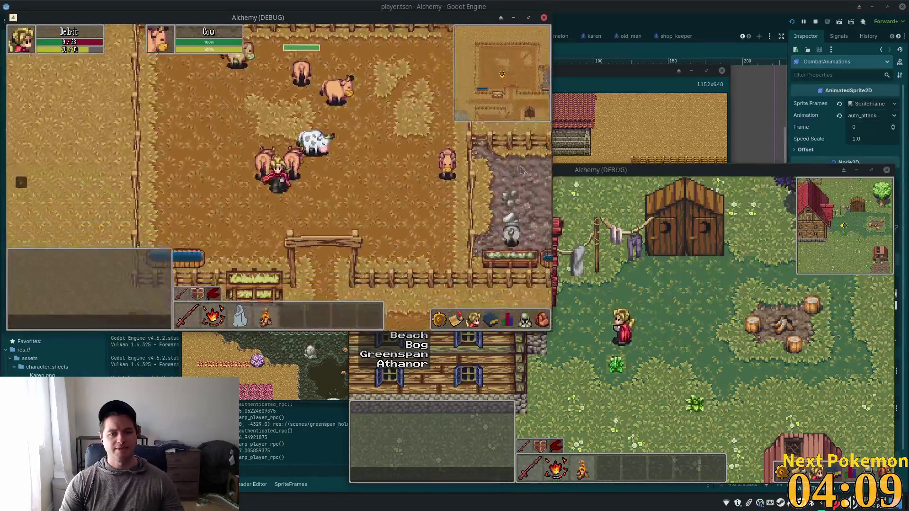
{"action": "key", "text": "a"}
{"action": "key", "text": "w"}
{"action": "key", "text": "w"}
{"action": "key", "text": "a"}
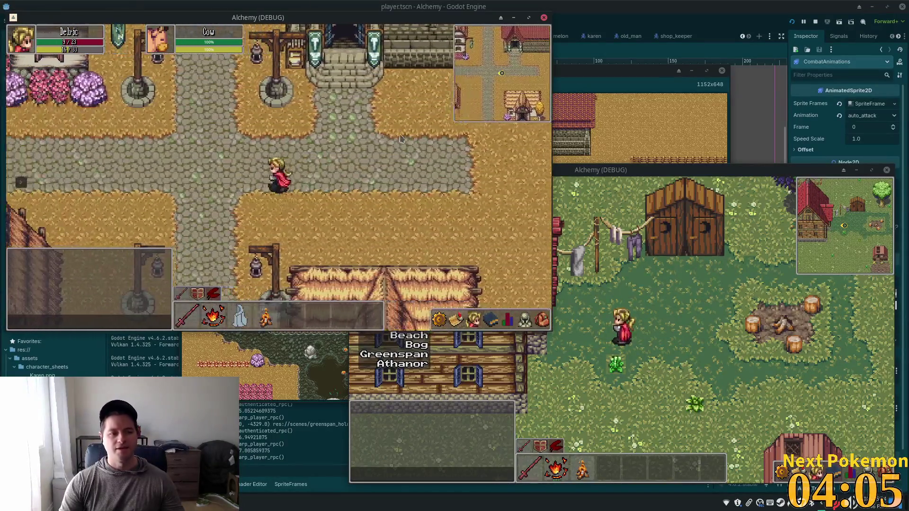
{"action": "key", "text": "i"}
{"action": "key", "text": "a"}
{"action": "key", "text": "s"}
{"action": "key", "text": "d"}
{"action": "key", "text": "w"}
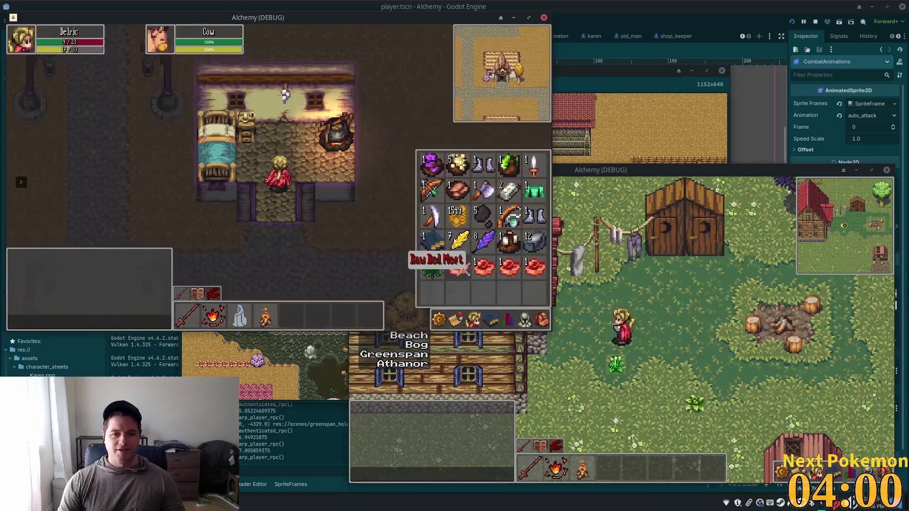
Cook each Raw Red Meat at the cauldron into Cooked Red Meat, then walk outside.
{"action": "left_click", "coordinate": [464, 274]}
{"action": "key", "text": "i"}
{"action": "key", "text": "c"}
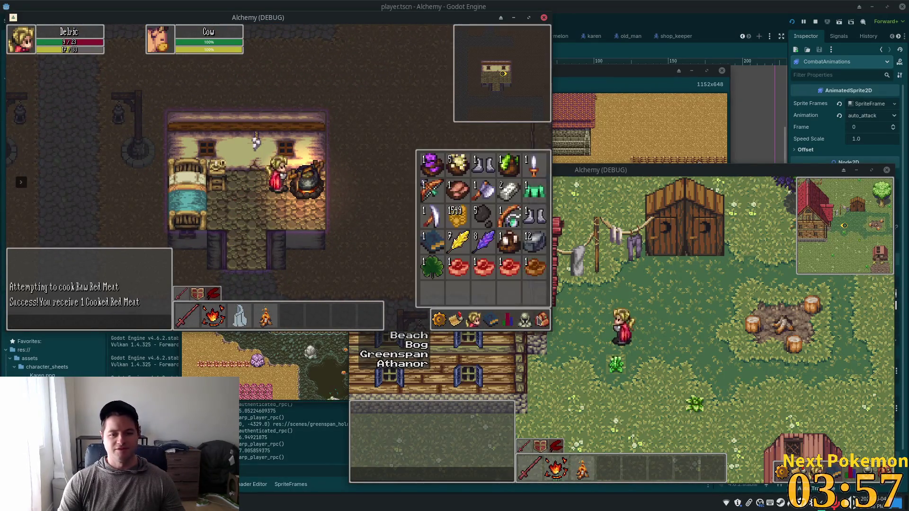
{"action": "key", "text": "c"}
{"action": "key", "text": "i"}
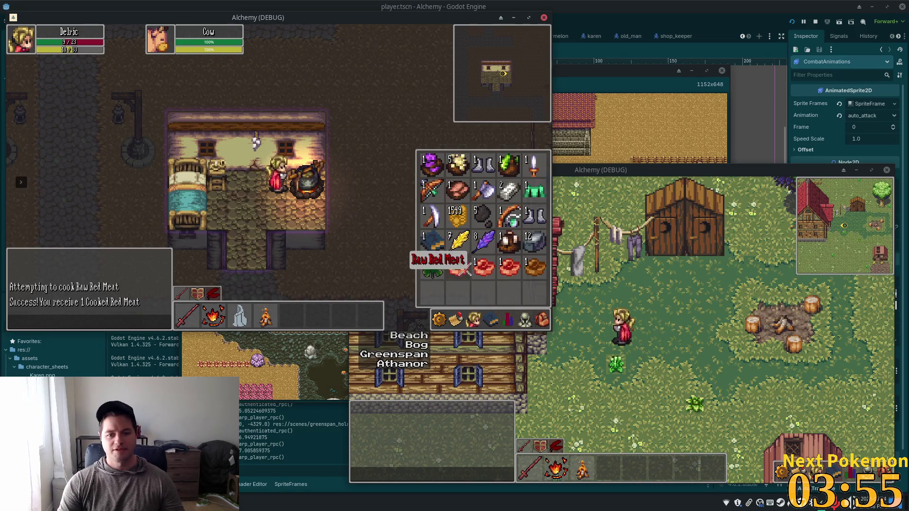
{"action": "left_click", "coordinate": [464, 268]}
{"action": "left_click", "coordinate": [545, 325]}
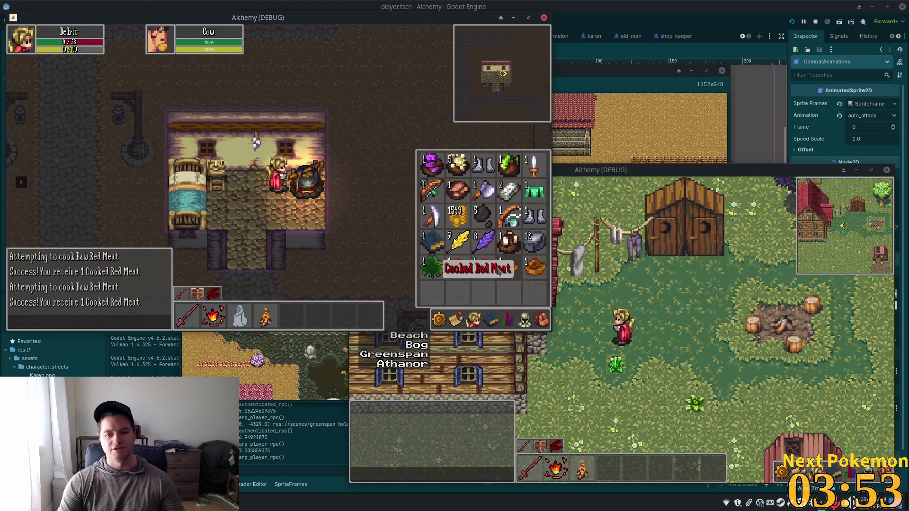
{"action": "left_click", "coordinate": [457, 274]}
{"action": "left_click", "coordinate": [541, 320]}
{"action": "left_click", "coordinate": [542, 320]}
{"action": "left_click", "coordinate": [472, 320]}
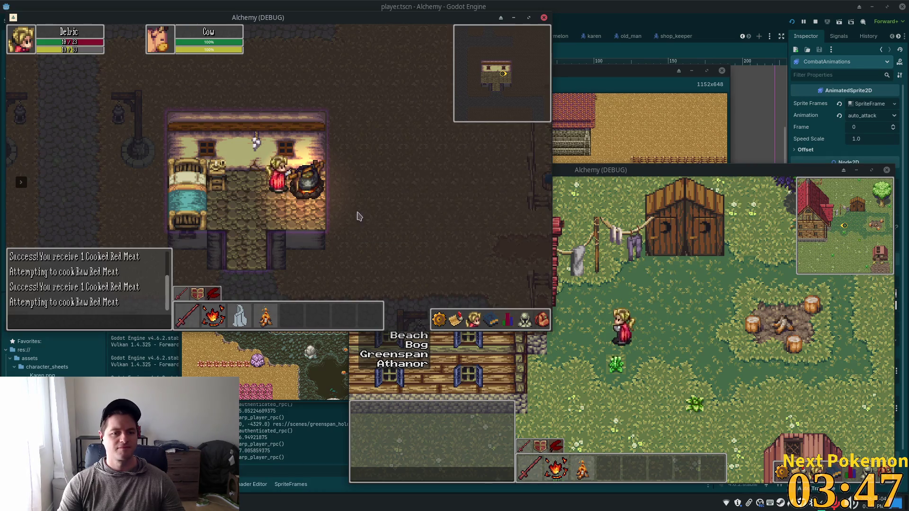
{"action": "key", "text": "Down"}
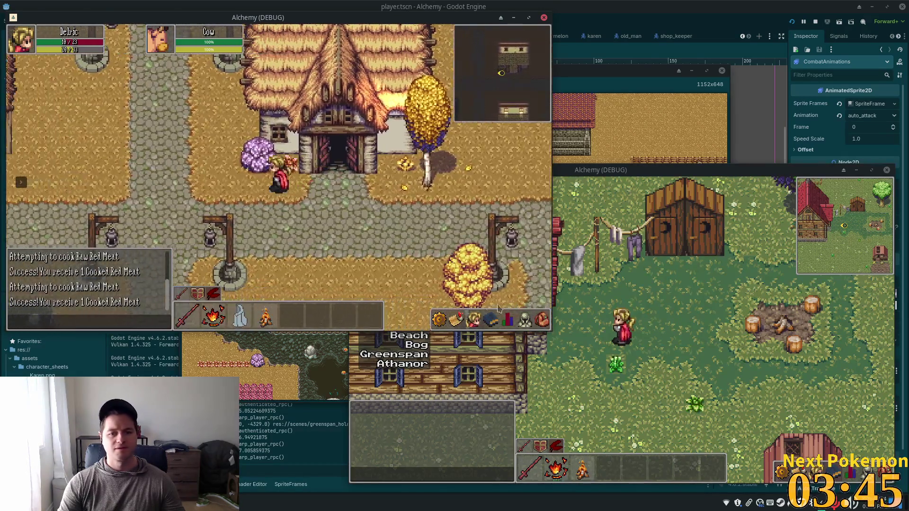
Eat a Cooked Red Meat from the inventory.
{"action": "left_click", "coordinate": [542, 320]}
{"action": "key", "text": "Left"}
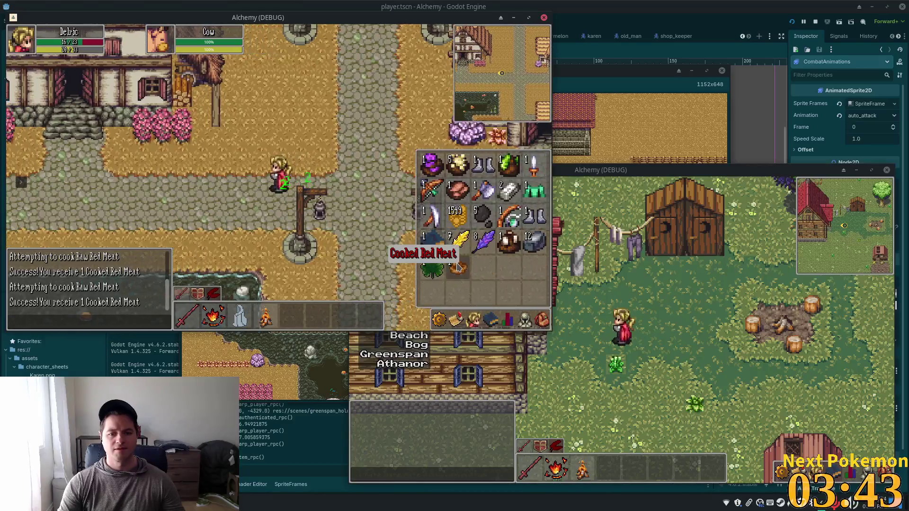
{"action": "left_click", "coordinate": [306, 237]}
Walk east past the thatched houses into the fenced farm and check the equipment panel.
{"action": "key", "text": "Right"}
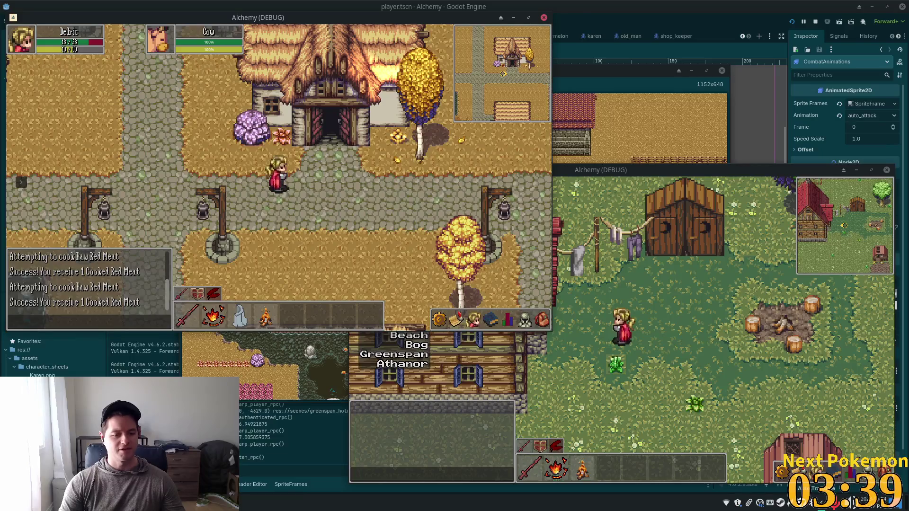
{"action": "key", "text": "Up"}
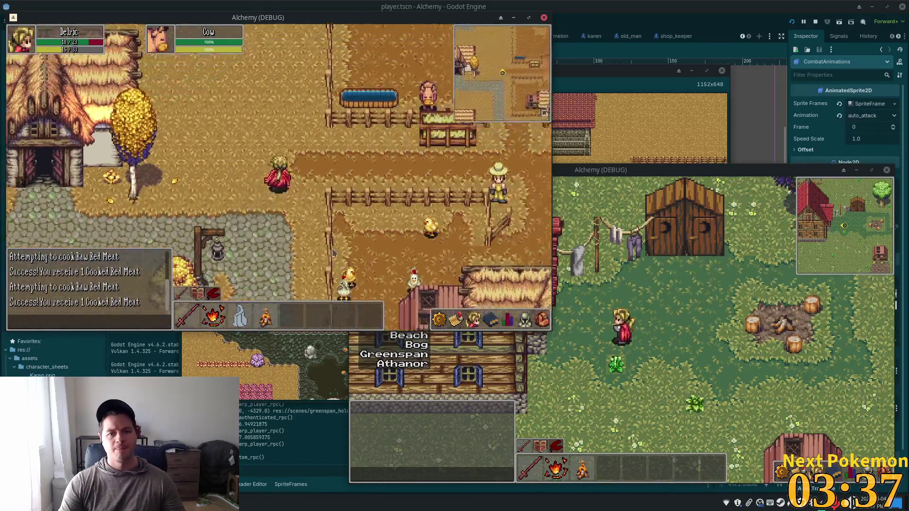
{"action": "key", "text": "Right"}
{"action": "key", "text": "Up"}
{"action": "left_click", "coordinate": [532, 322]}
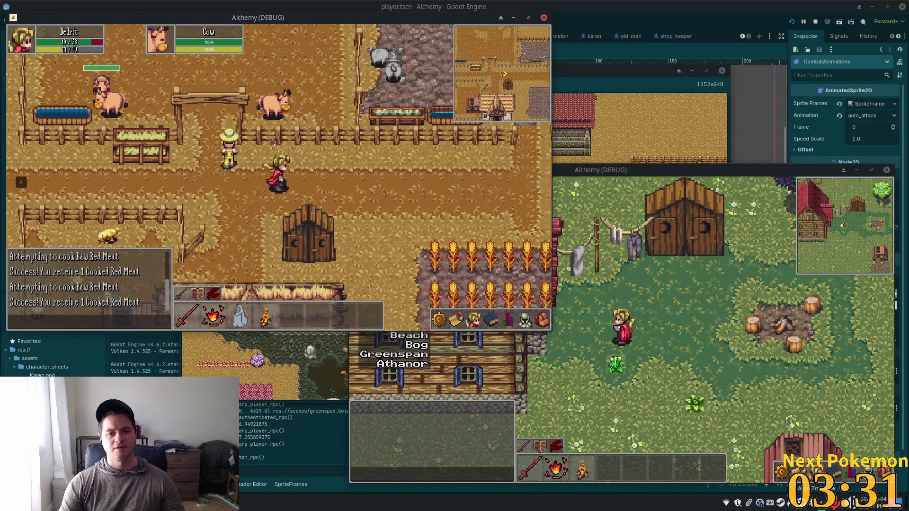
Walk along the fence to the straw-hat farmer and through the pen gate toward the cow.
{"action": "key", "text": "Right"}
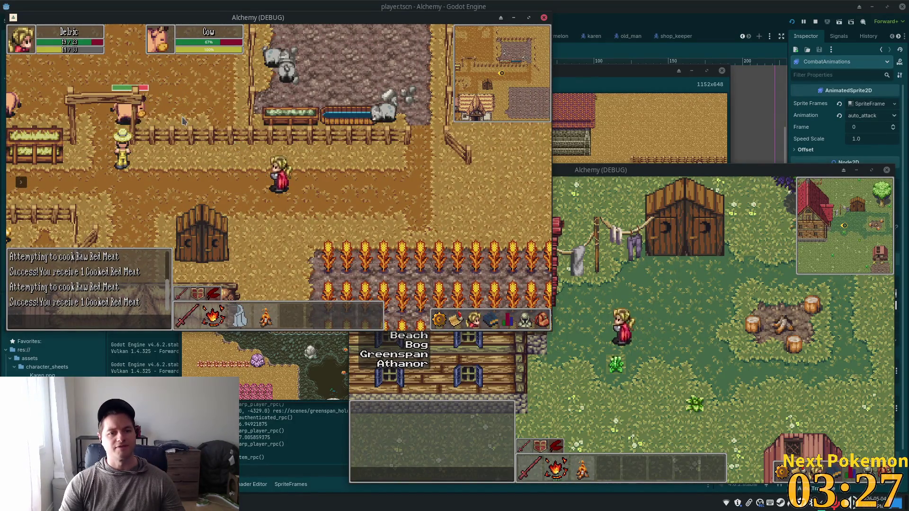
{"action": "key", "text": "Left"}
{"action": "key", "text": "Up"}
{"action": "key", "text": "Left"}
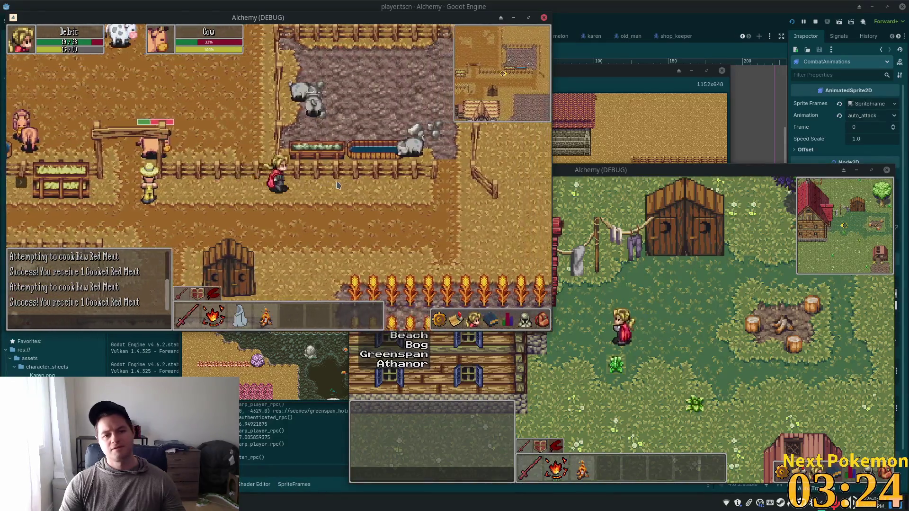
{"action": "key", "text": "Left"}
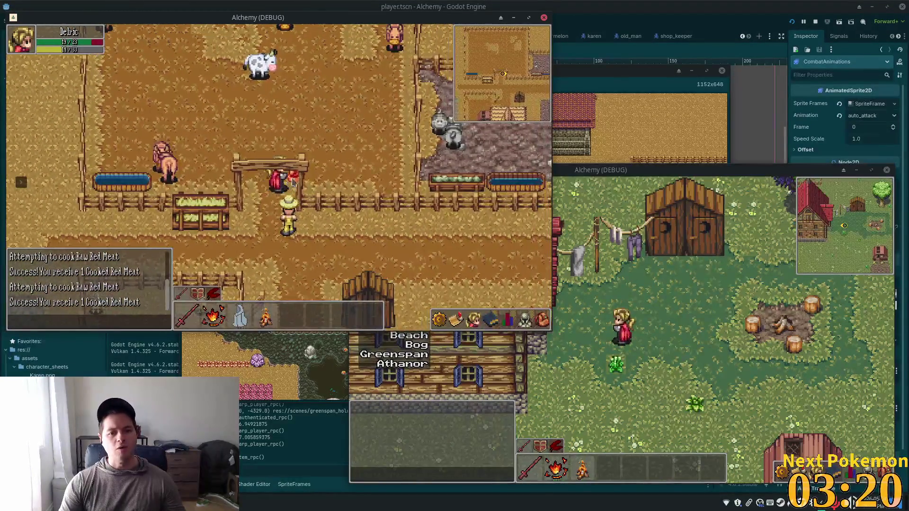
{"action": "key", "text": "Down"}
{"action": "key", "text": "Right"}
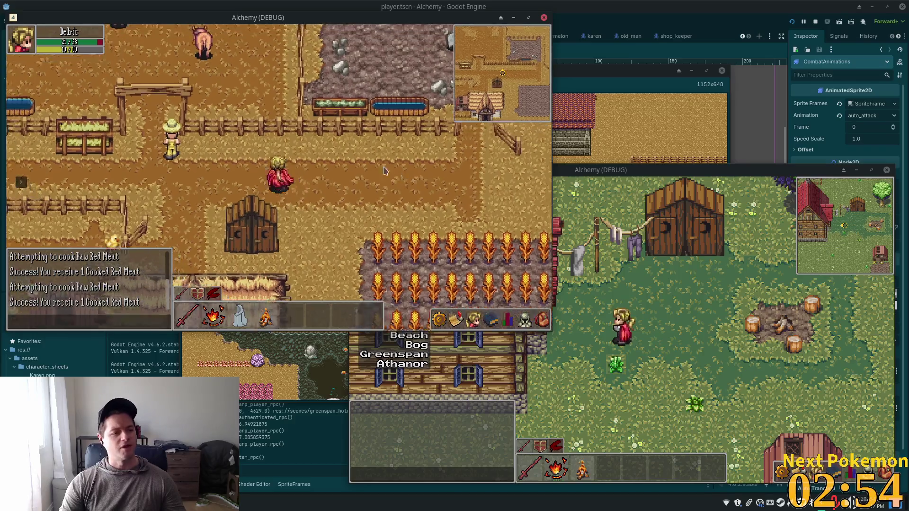
Walk west past the thatched house, north up the cobbled path past the inn, then east under the autumn trees.
{"action": "key", "text": "a"}
{"action": "key", "text": "w"}
{"action": "key", "text": "a"}
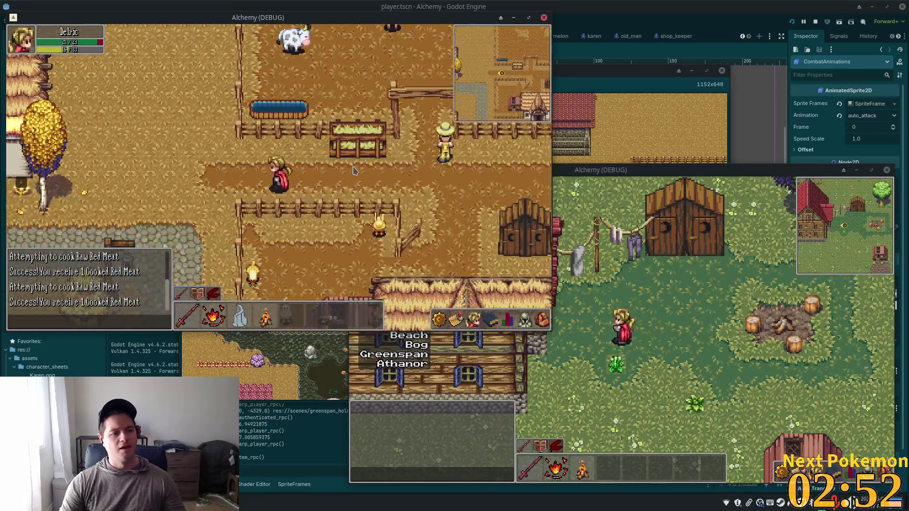
{"action": "key", "text": "a"}
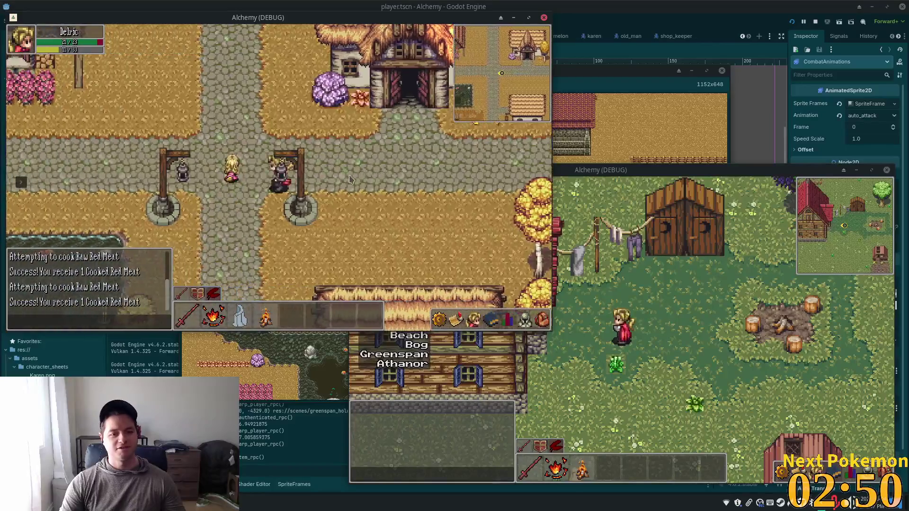
{"action": "key", "text": "w"}
{"action": "key", "text": "w"}
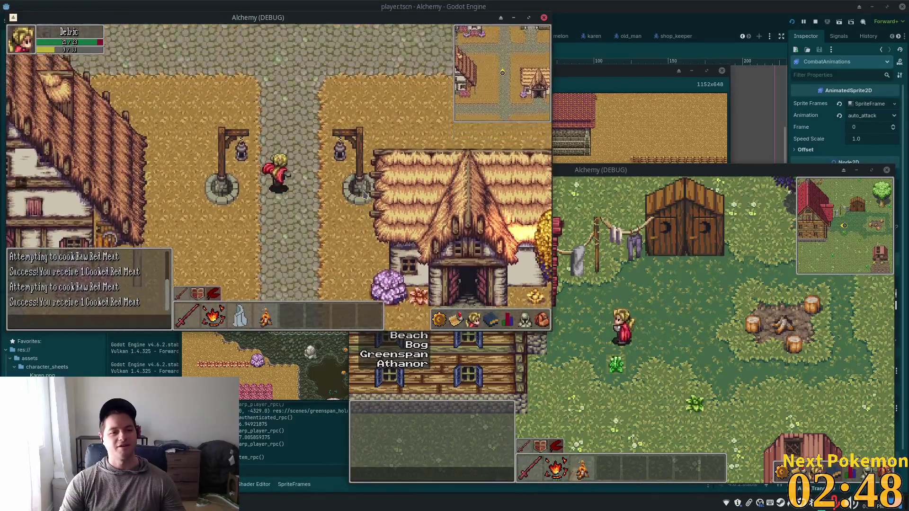
{"action": "key", "text": "w"}
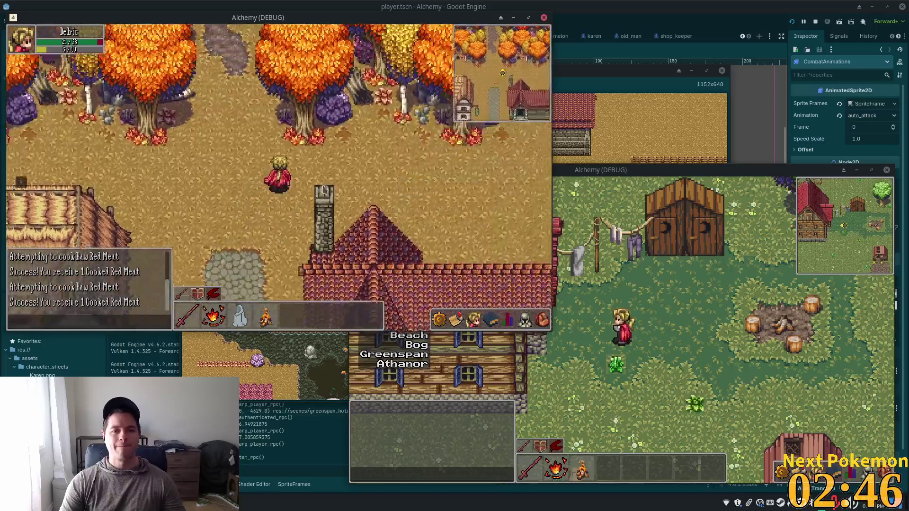
{"action": "key", "text": "d"}
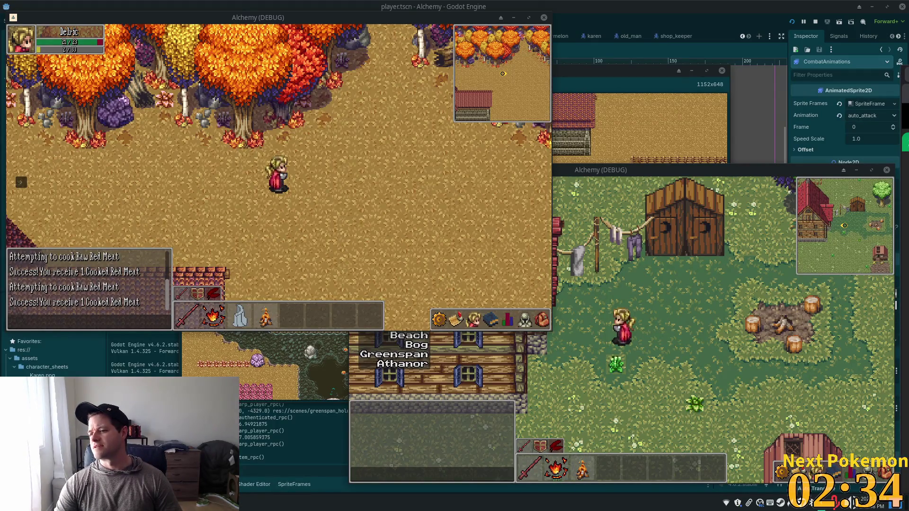
{"action": "mouse_move", "coordinate": [906, 256]}
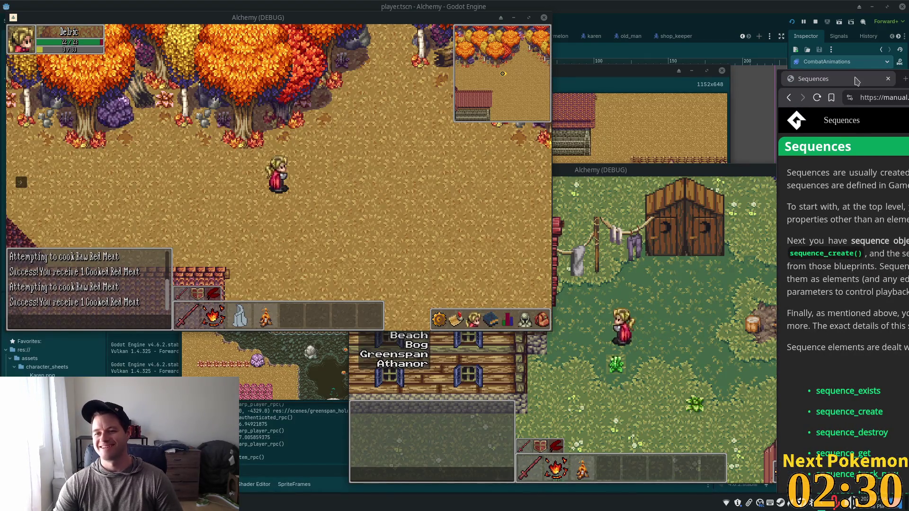
Bring the Sequences manual over the screen and highlight the paragraphs on sequence elements, objects and instances.
{"action": "left_click_drag", "start_coordinate": [856, 83], "coordinate": [653, 68]}
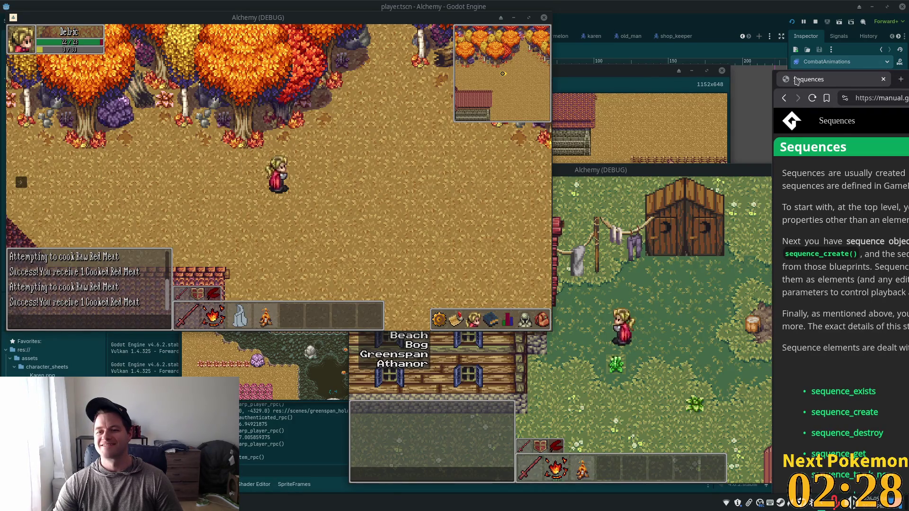
{"action": "mouse_move", "coordinate": [797, 81]}
{"action": "left_mouse_down"}
{"action": "mouse_move", "coordinate": [343, 72]}
{"action": "mouse_move", "coordinate": [345, 1]}
{"action": "left_mouse_up"}
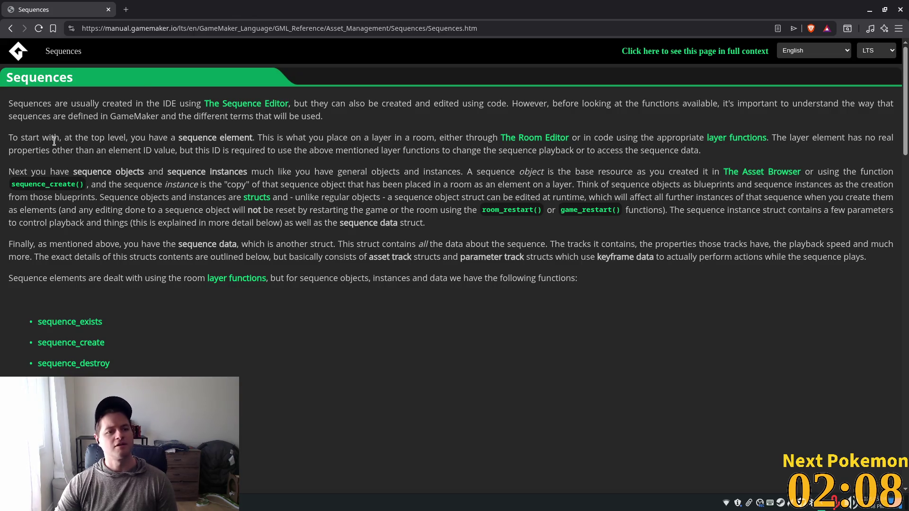
{"action": "mouse_move", "coordinate": [63, 137]}
{"action": "left_mouse_down"}
{"action": "mouse_move", "coordinate": [116, 150]}
{"action": "mouse_move", "coordinate": [173, 133]}
{"action": "mouse_move", "coordinate": [855, 138]}
{"action": "mouse_move", "coordinate": [615, 173]}
{"action": "mouse_move", "coordinate": [9, 138]}
{"action": "mouse_move", "coordinate": [341, 150]}
{"action": "mouse_move", "coordinate": [358, 165]}
{"action": "mouse_move", "coordinate": [394, 148]}
{"action": "mouse_move", "coordinate": [505, 138]}
{"action": "mouse_move", "coordinate": [635, 151]}
{"action": "mouse_move", "coordinate": [627, 133]}
{"action": "mouse_move", "coordinate": [636, 150]}
{"action": "mouse_move", "coordinate": [656, 138]}
{"action": "left_mouse_up"}
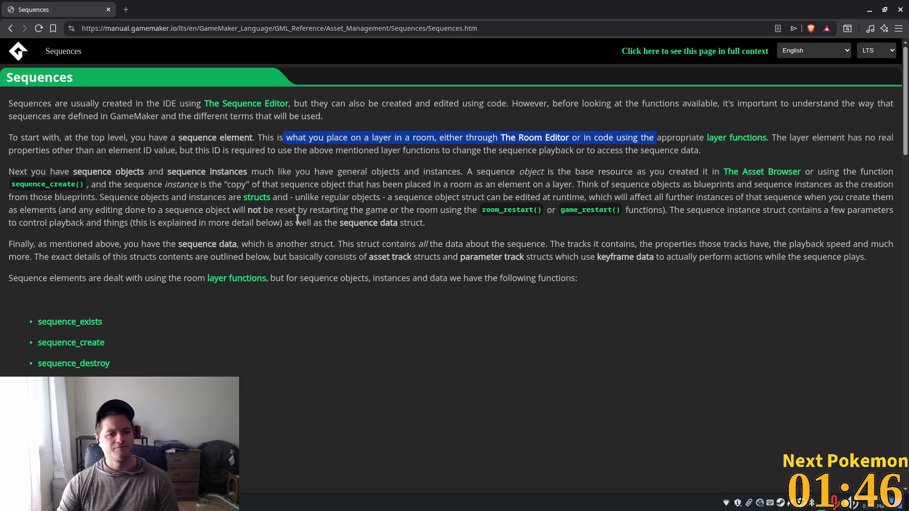
{"action": "mouse_move", "coordinate": [8, 171]}
{"action": "left_mouse_down"}
{"action": "mouse_move", "coordinate": [479, 174]}
{"action": "mouse_move", "coordinate": [489, 209]}
{"action": "left_mouse_up"}
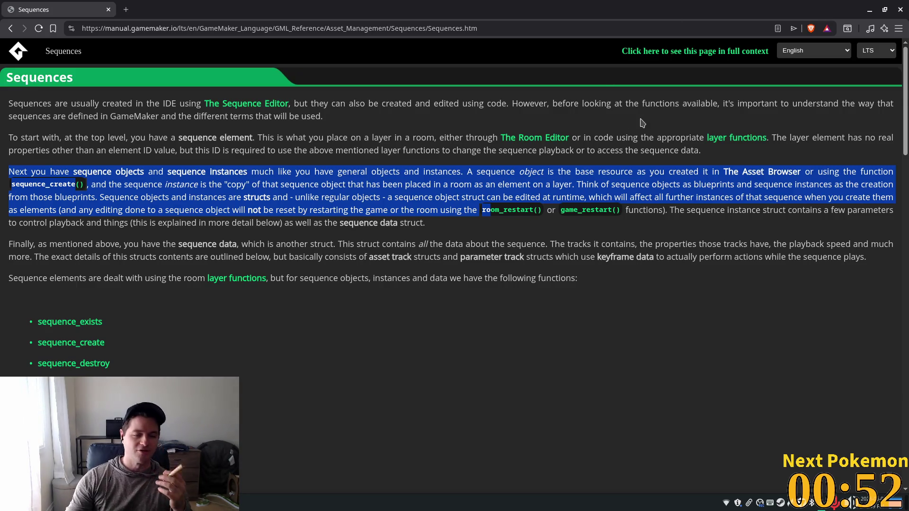
Scroll down to the layer_sequence_create code example, then go back to the gamemaker sequences results.
{"action": "scroll", "coordinate": [579, 218], "scroll_direction": "down", "scroll_amount": 3}
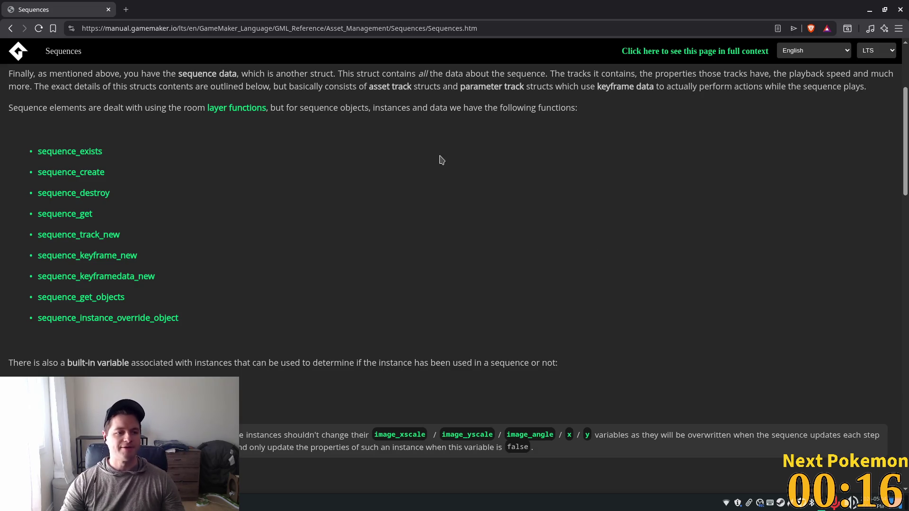
{"action": "scroll", "coordinate": [427, 220], "scroll_direction": "down", "scroll_amount": 7}
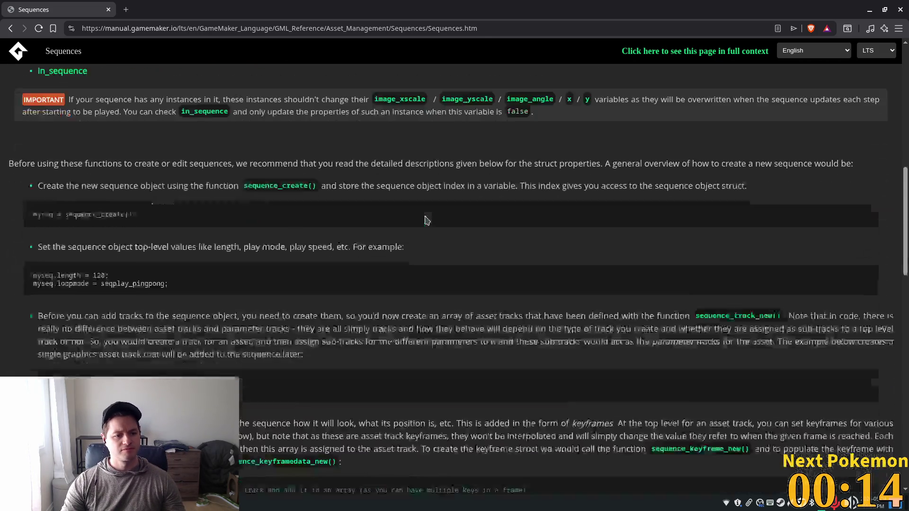
{"action": "scroll", "coordinate": [424, 220], "scroll_direction": "down", "scroll_amount": 15}
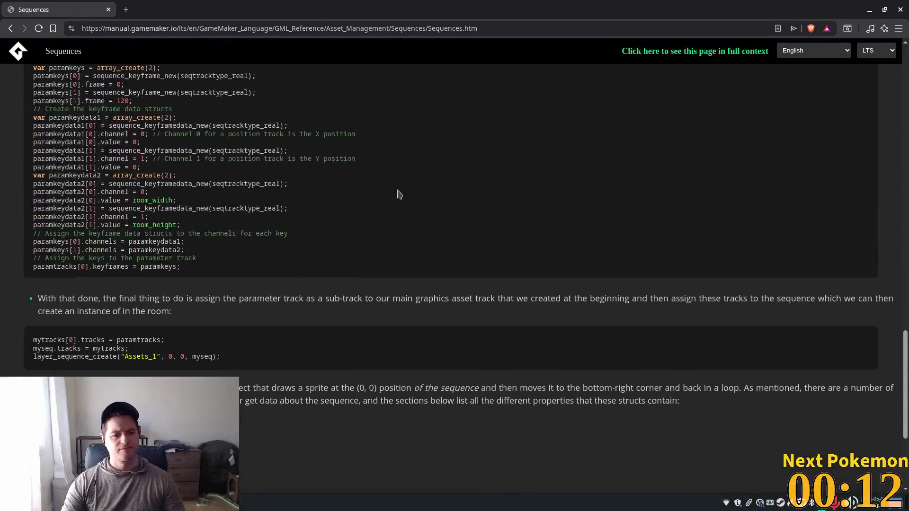
{"action": "key", "text": "alt+Left"}
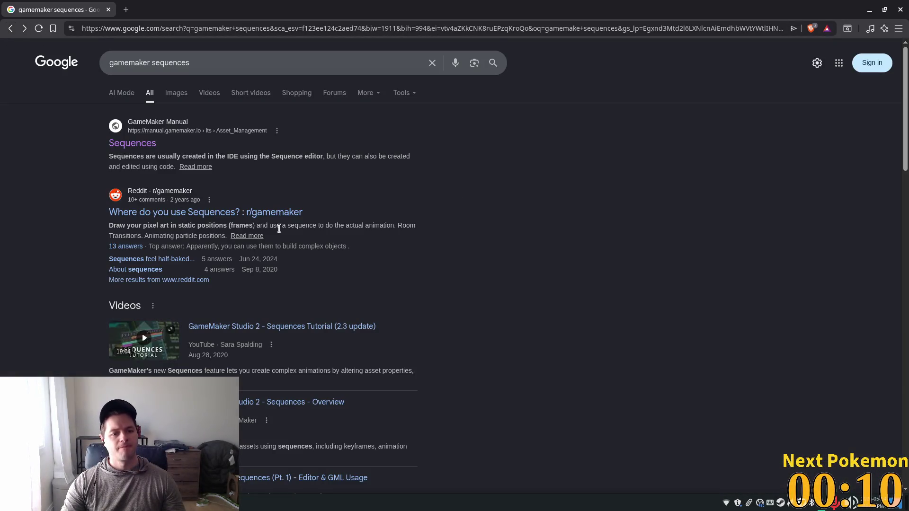
Open the 'GameMaker Studio 2 - Sequences Tutorial (2.3 update)' video from the results.
{"action": "scroll", "coordinate": [458, 232], "scroll_direction": "down", "scroll_amount": 1}
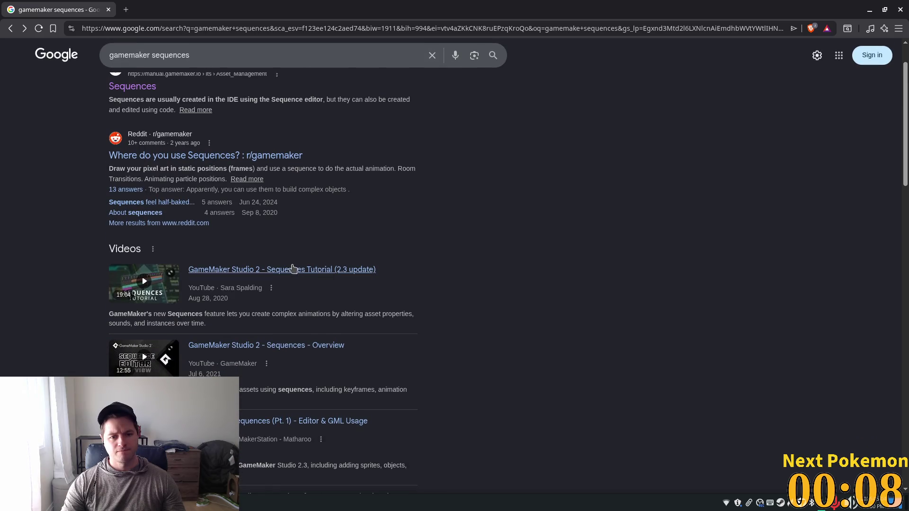
{"action": "left_click", "coordinate": [310, 271]}
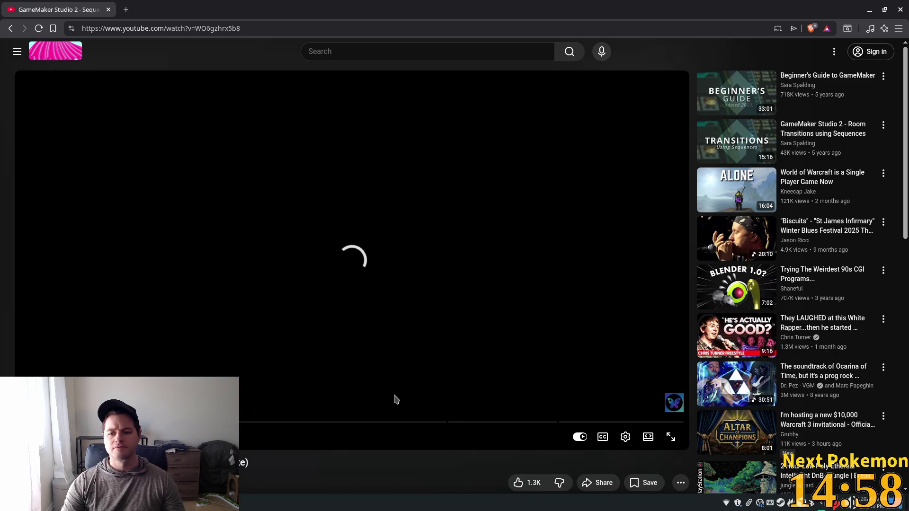
Watch the Sequences tutorial to the timeline demo, then bring up the open-window list from the taskbar.
{"action": "mouse_move", "coordinate": [819, 324]}
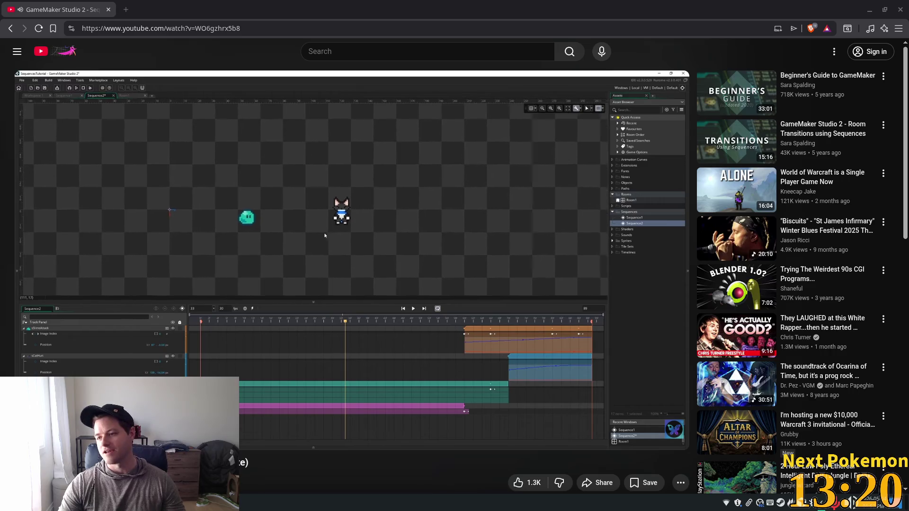
{"action": "left_click", "coordinate": [300, 502]}
Refresh the Pokémon collection to 813, view Munna's stats, then hide the popout and close the YouTube window.
{"action": "left_click", "coordinate": [302, 442]}
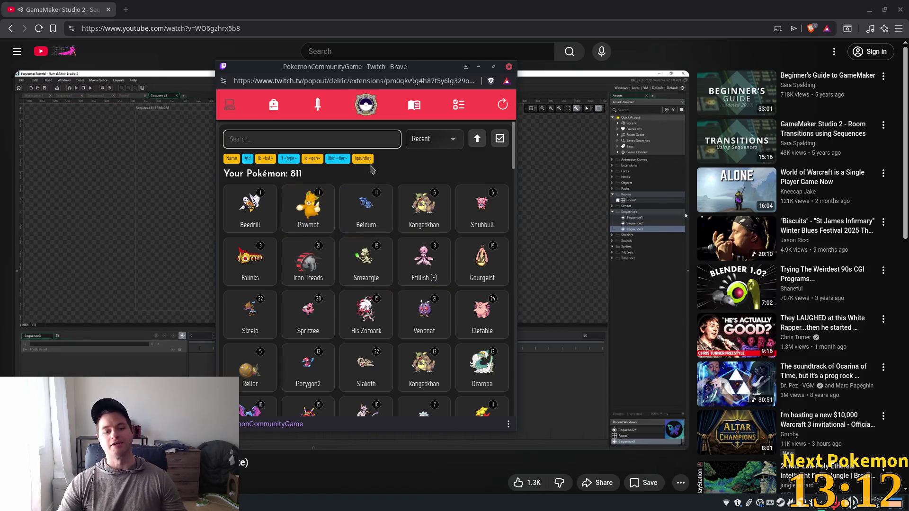
{"action": "left_click", "coordinate": [503, 104]}
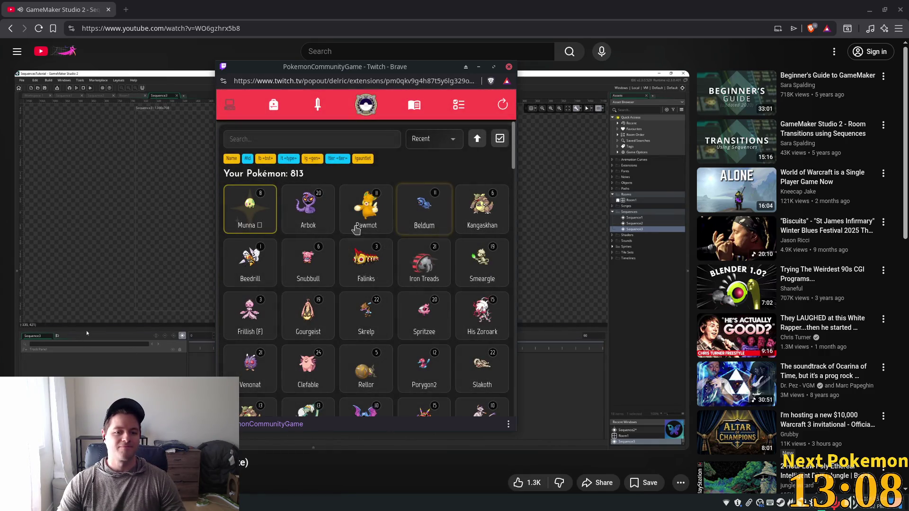
{"action": "left_click", "coordinate": [251, 218]}
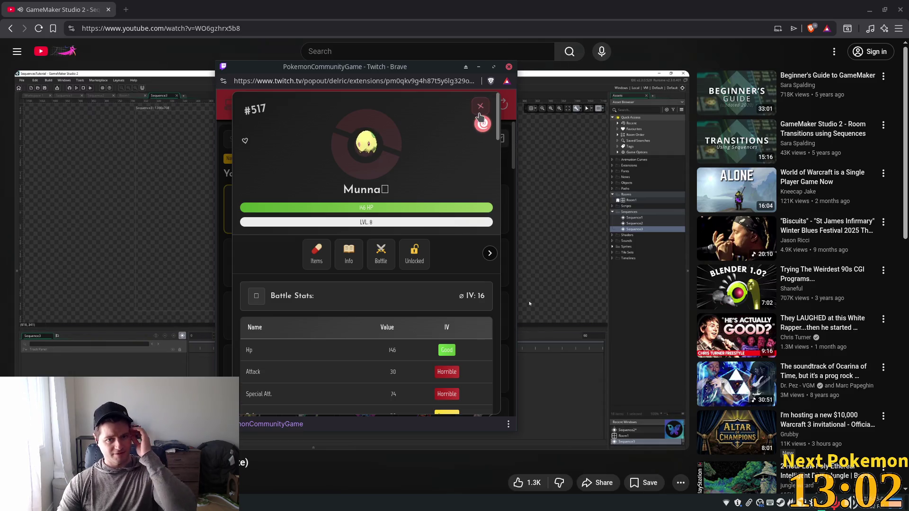
{"action": "left_click", "coordinate": [479, 110]}
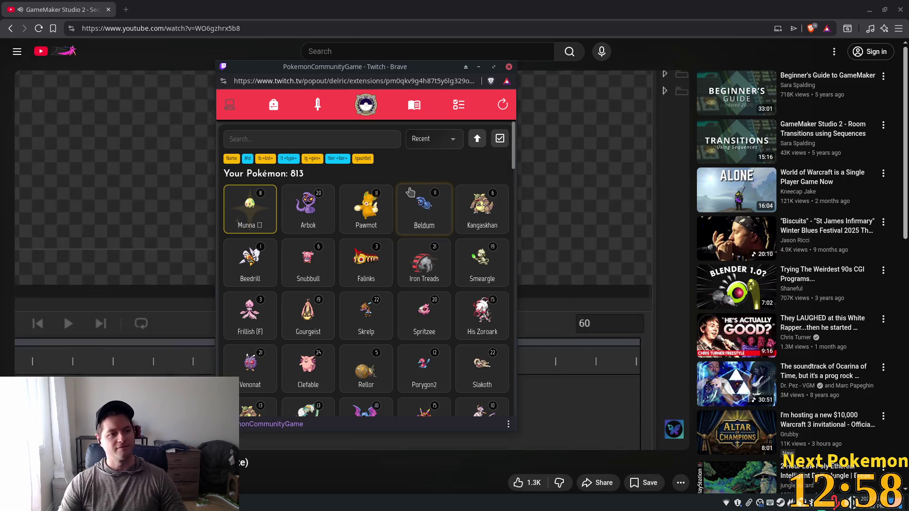
{"action": "key", "text": "alt+Tab"}
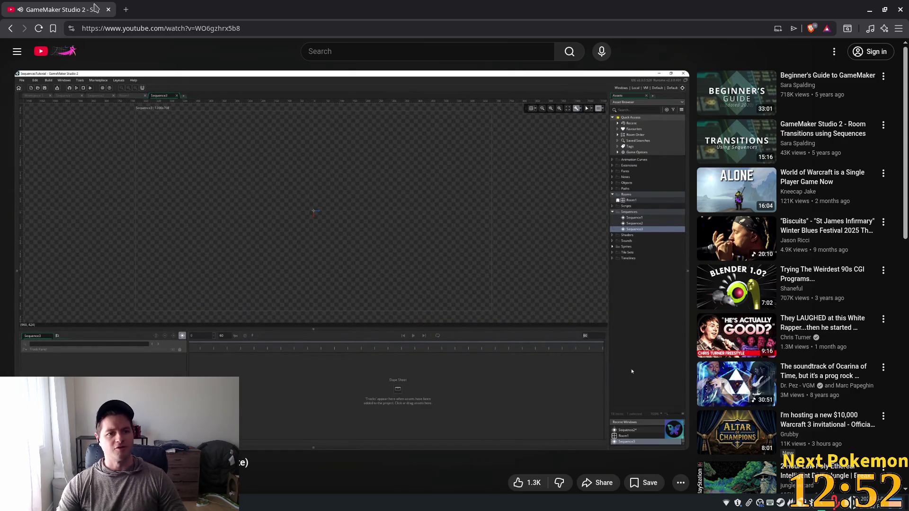
{"action": "left_click", "coordinate": [109, 10]}
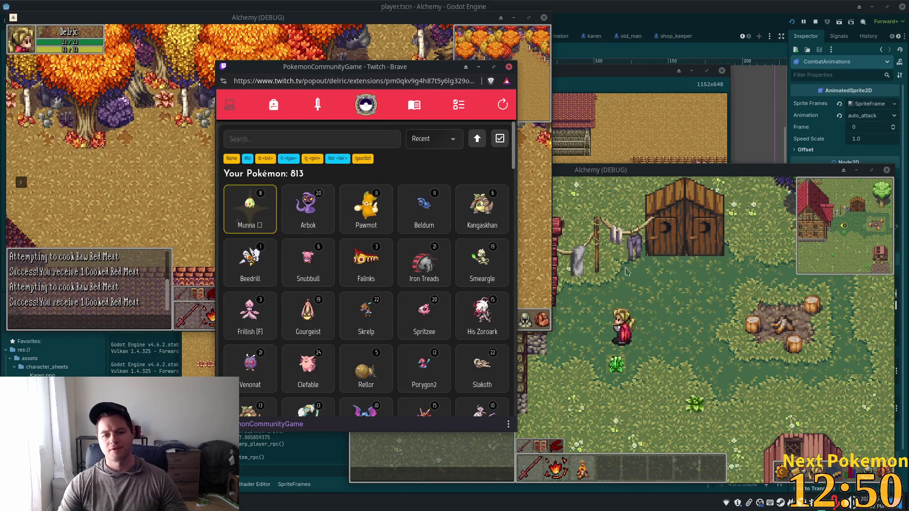
Walk the character past the fenced pen to the wheat fields and back toward the yellow tree, then stop the game with F8.
{"action": "left_click", "coordinate": [339, 43]}
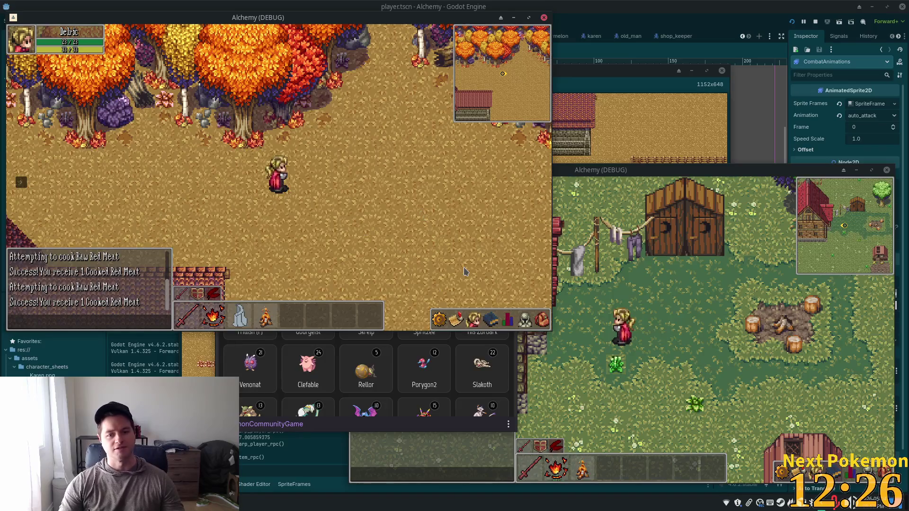
{"action": "key", "text": "d"}
{"action": "key", "text": "s"}
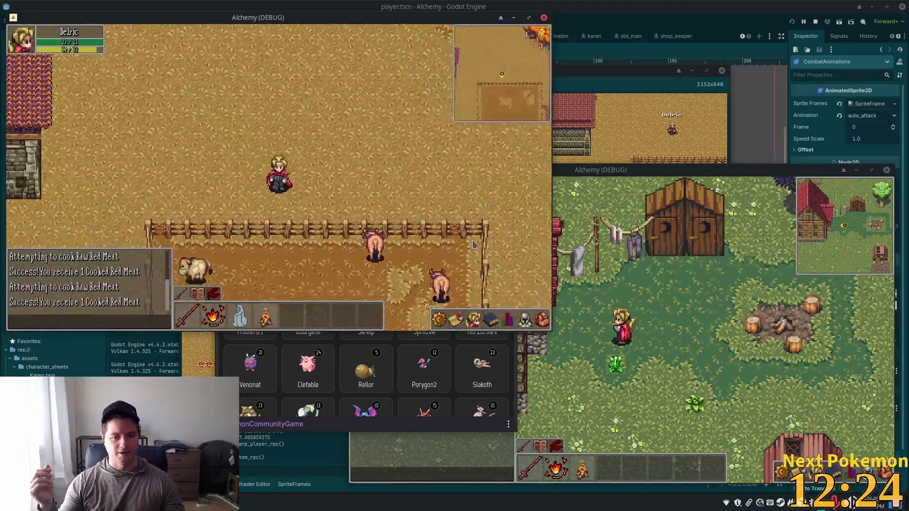
{"action": "key", "text": "d"}
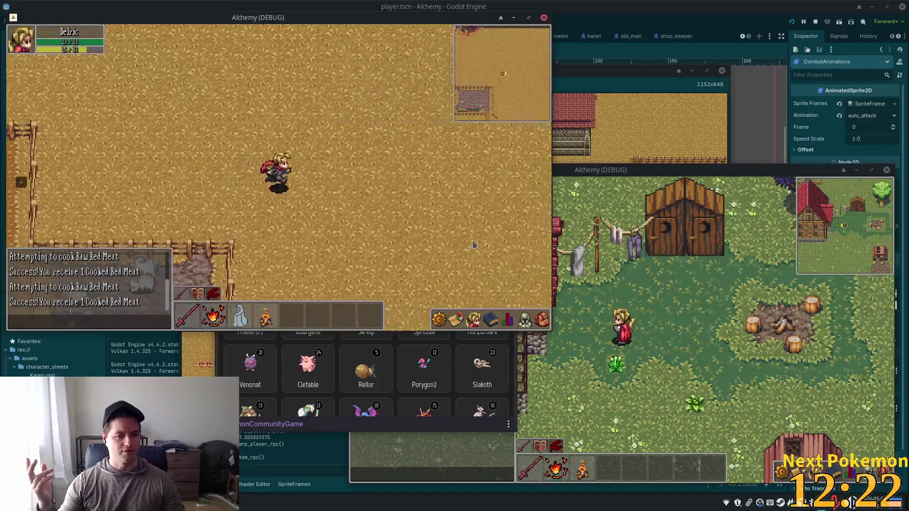
{"action": "key", "text": "s"}
{"action": "key", "text": "a"}
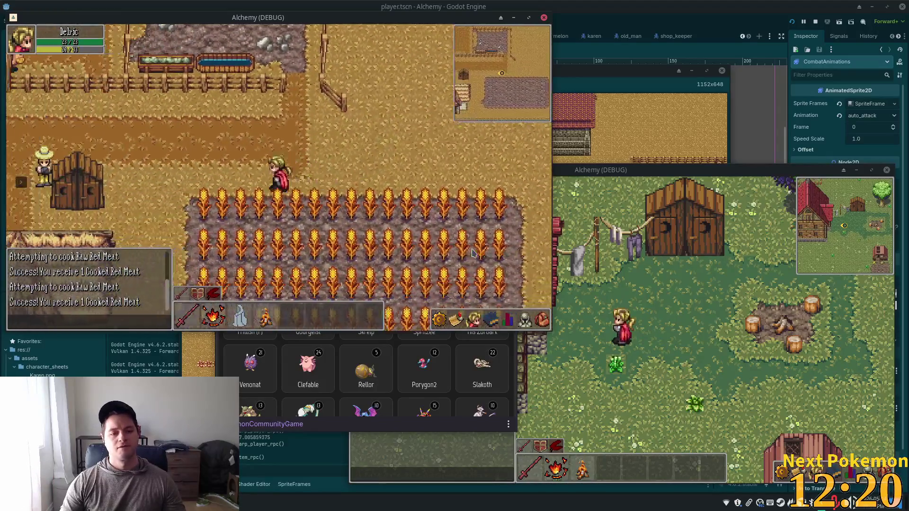
{"action": "key", "text": "a"}
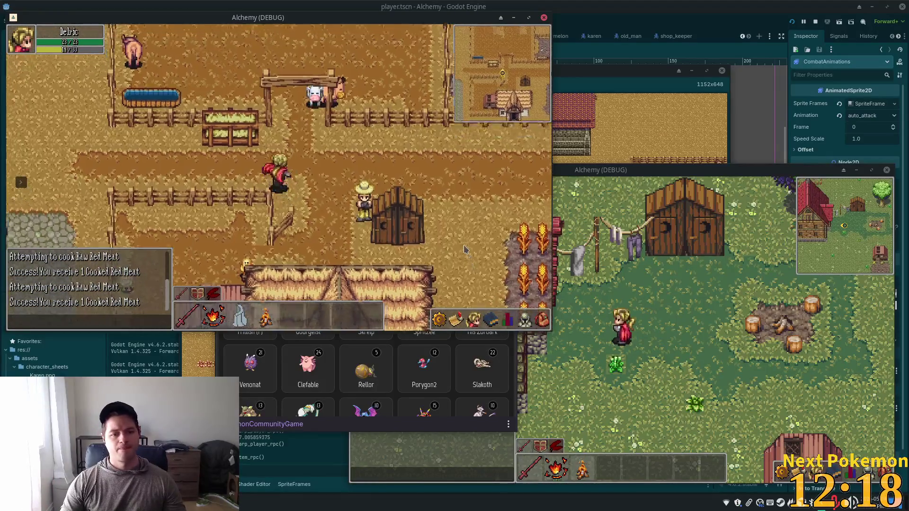
{"action": "key", "text": "a"}
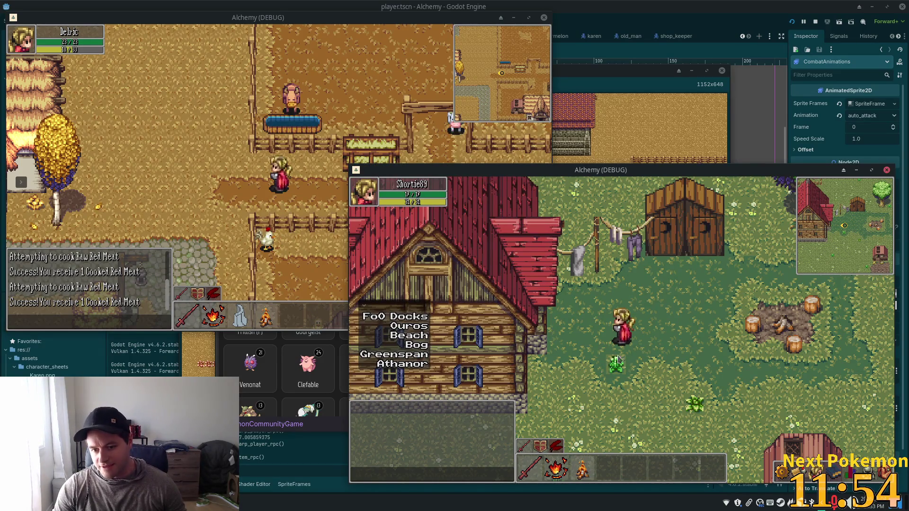
{"action": "key", "text": "F8"}
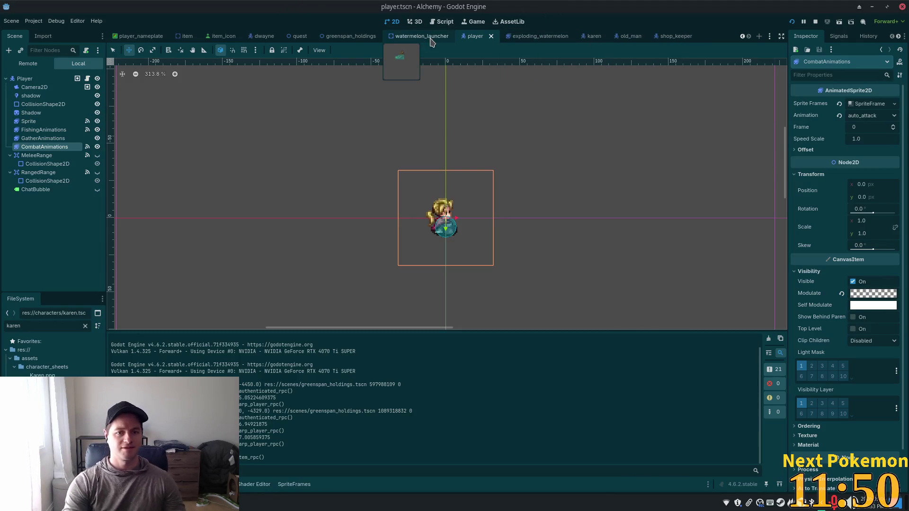
On the greenspan_holdings map's Ground layer, replace the upper bush by the house with a grass tile.
{"action": "left_click", "coordinate": [346, 36]}
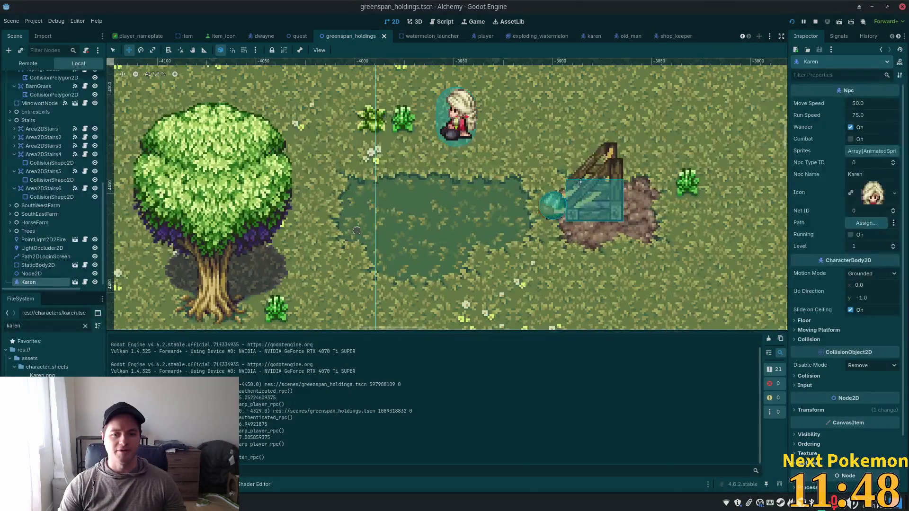
{"action": "scroll", "coordinate": [355, 232], "scroll_direction": "down", "scroll_amount": 4}
{"action": "left_click_drag", "start_coordinate": [277, 292], "coordinate": [620, 317]}
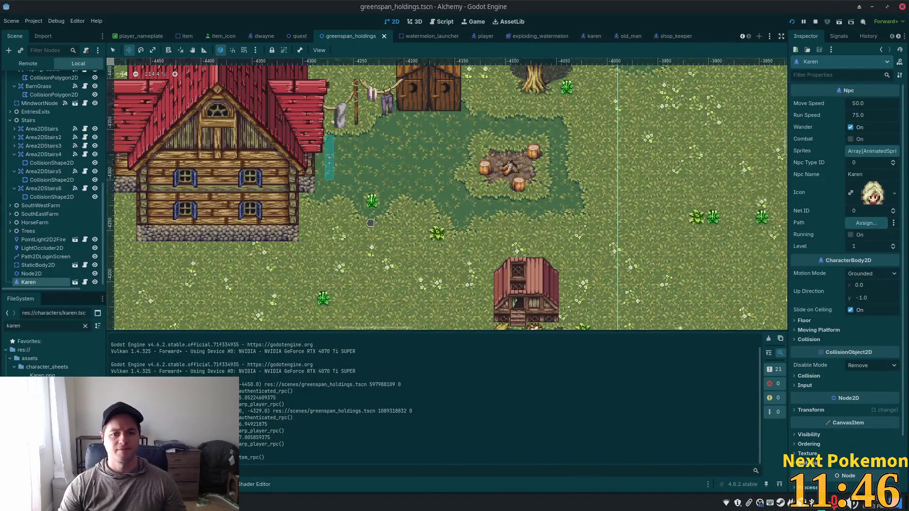
{"action": "scroll", "coordinate": [370, 222], "scroll_direction": "up", "scroll_amount": 5}
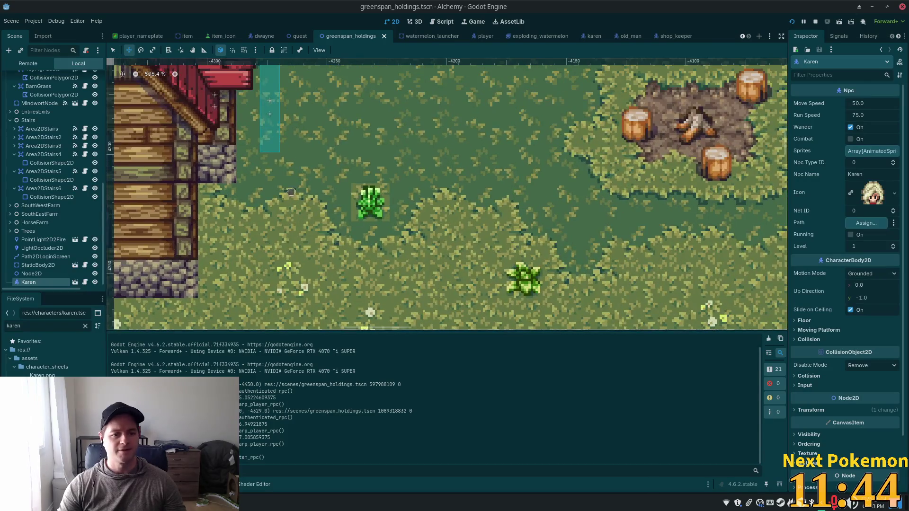
{"action": "left_click_drag", "start_coordinate": [103, 215], "coordinate": [105, 45]}
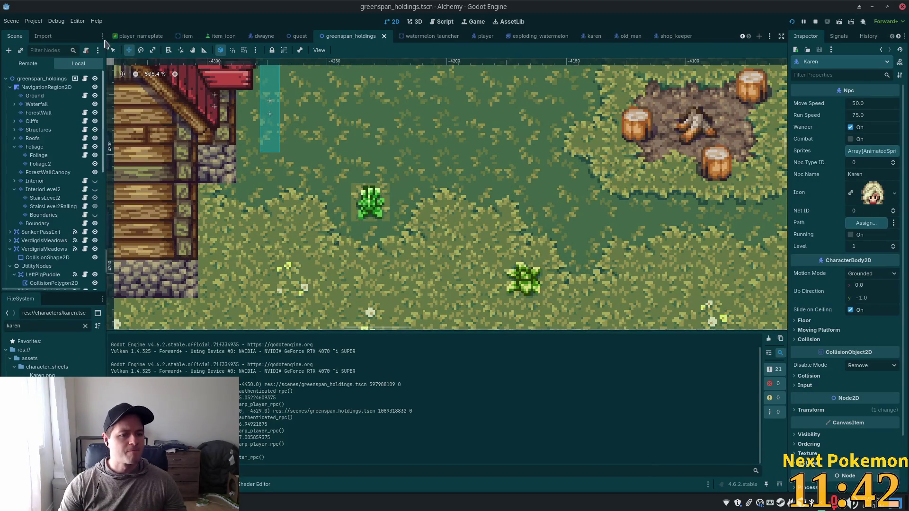
{"action": "left_click", "coordinate": [46, 87]}
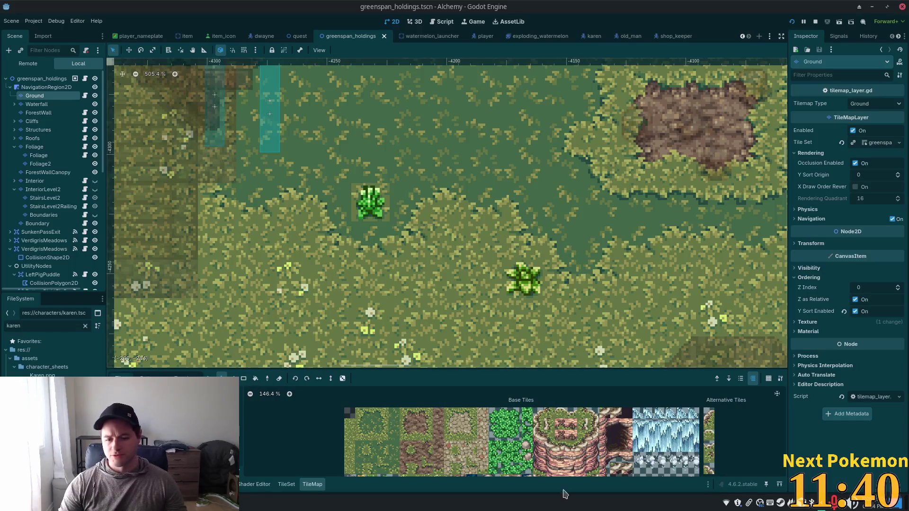
{"action": "left_click", "coordinate": [371, 202]}
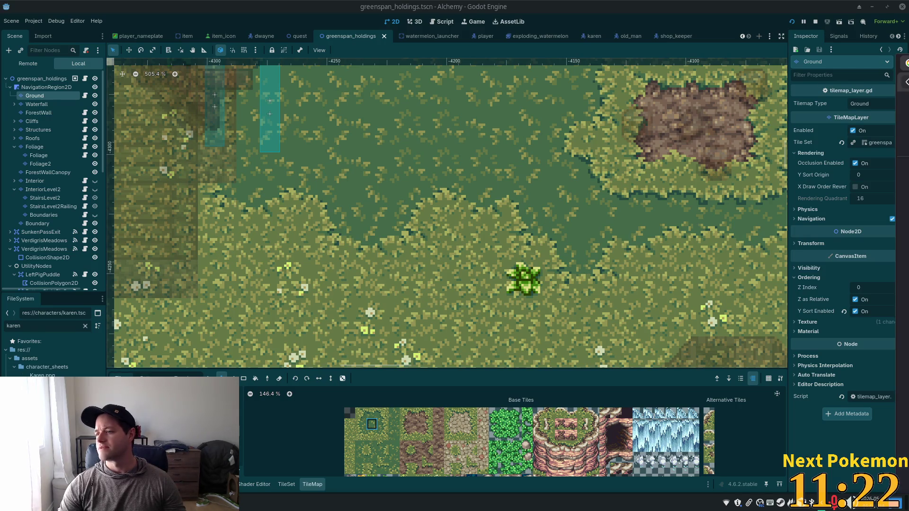
{"action": "key", "text": "alt+Tab"}
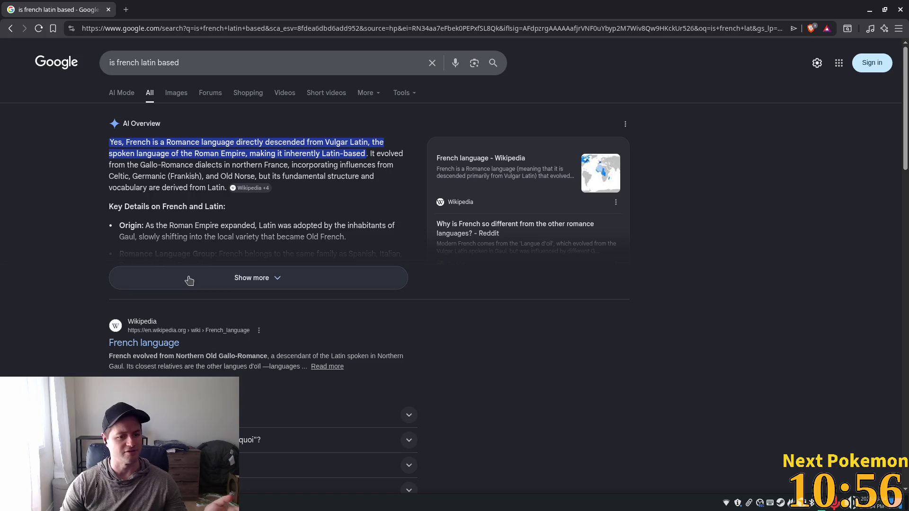
Expand the AI Overview, then search Google for 'romance languages list'.
{"action": "left_click", "coordinate": [206, 279]}
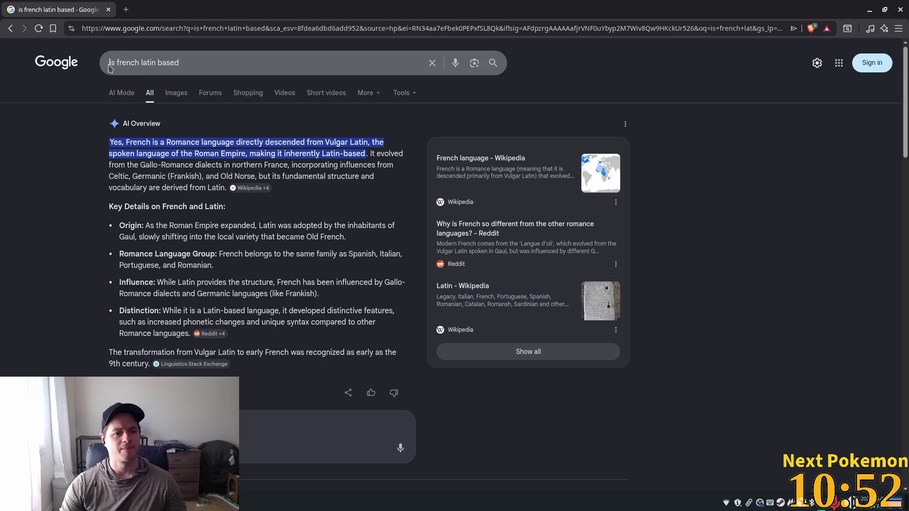
{"action": "left_click_drag", "start_coordinate": [109, 68], "coordinate": [240, 67]}
{"action": "type", "text": "roman"}
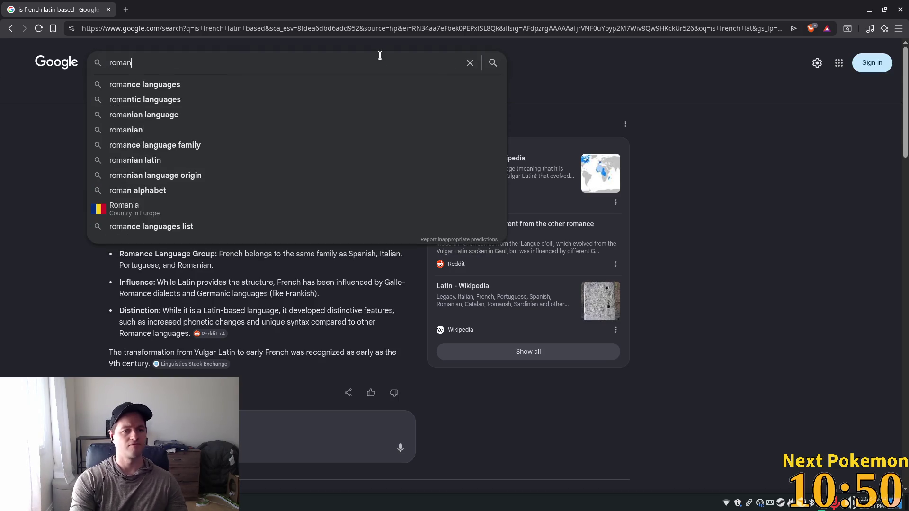
{"action": "type", "text": "ce lan"}
{"action": "key", "text": "Down"}
{"action": "key", "text": "Down"}
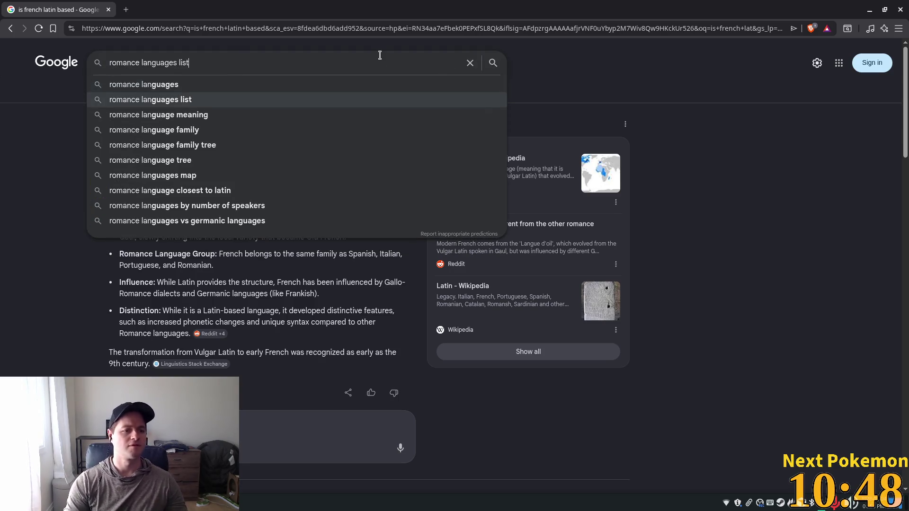
{"action": "key", "text": "Return"}
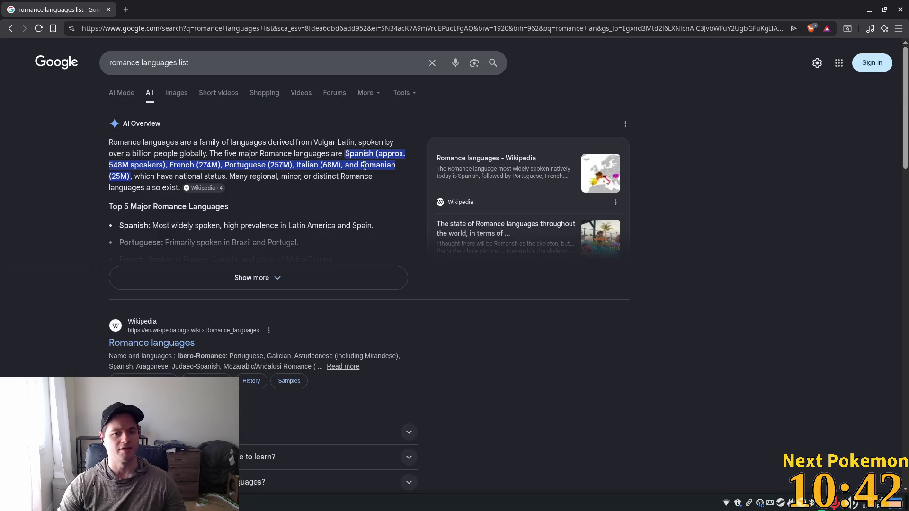
Select the first overview paragraph, then close the browser to return to Godot.
{"action": "triple_click", "coordinate": [347, 175]}
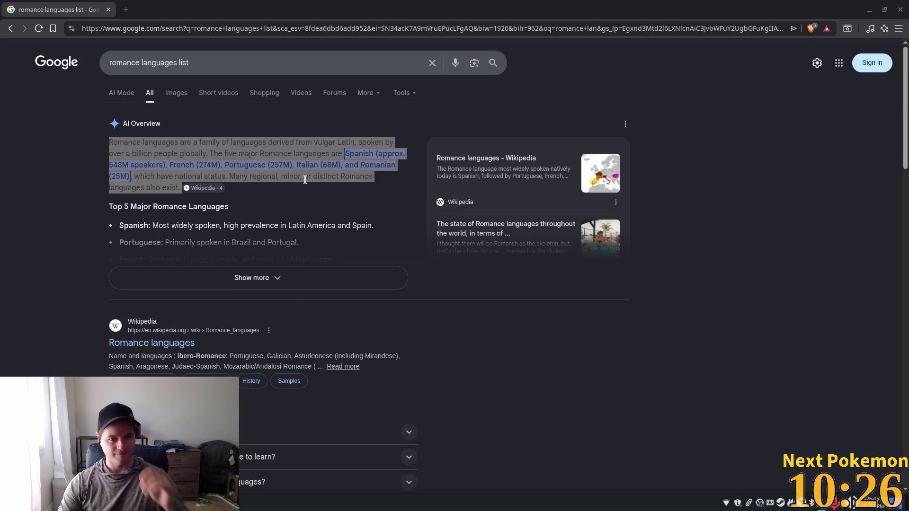
{"action": "left_click", "coordinate": [463, 14]}
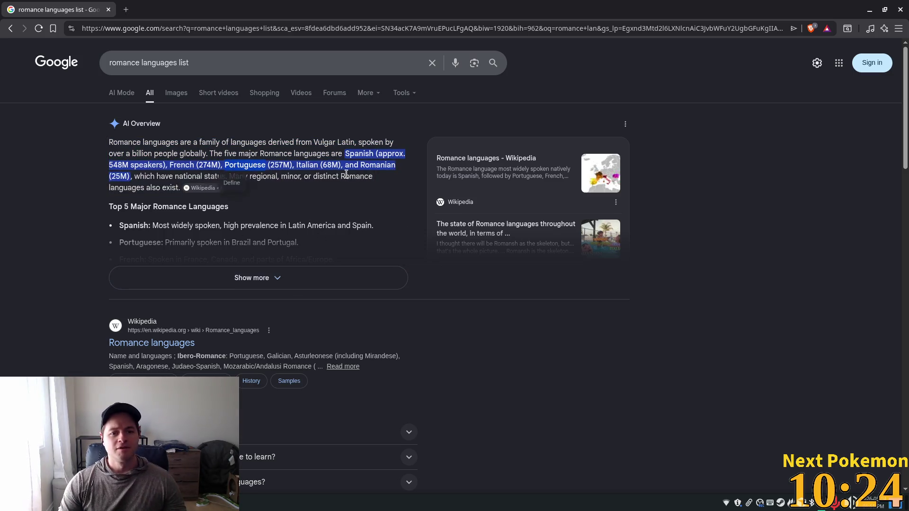
{"action": "left_click", "coordinate": [109, 9]}
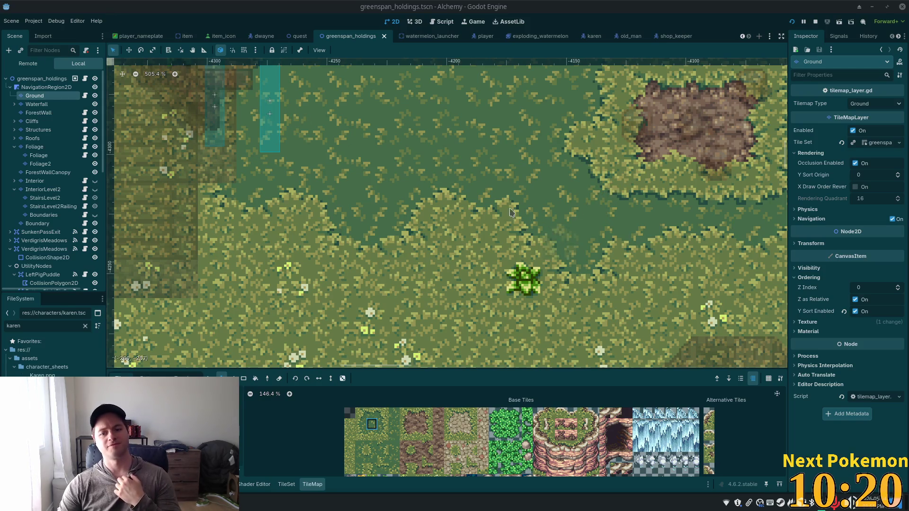
{"action": "scroll", "coordinate": [517, 214], "scroll_direction": "down", "scroll_amount": 2}
{"action": "scroll", "coordinate": [516, 197], "scroll_direction": "down", "scroll_amount": 2}
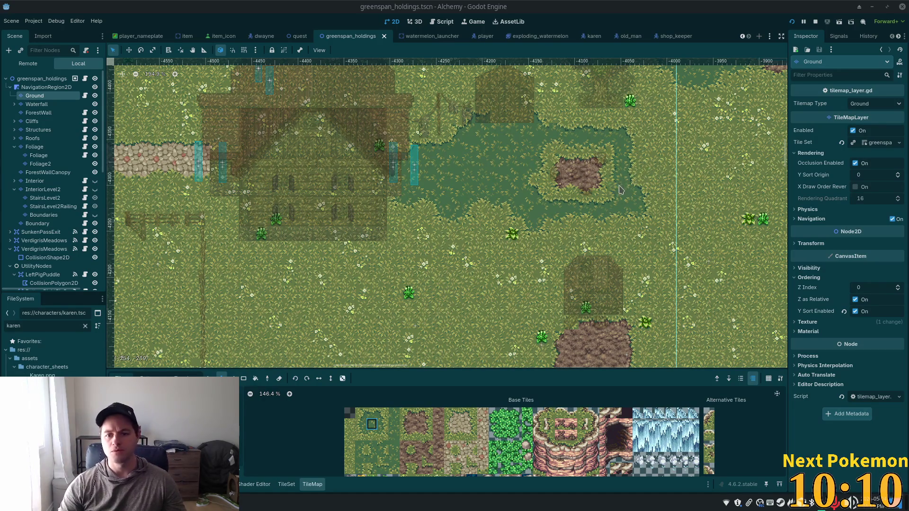
{"action": "scroll", "coordinate": [615, 194], "scroll_direction": "down", "scroll_amount": 2}
{"action": "scroll", "coordinate": [606, 209], "scroll_direction": "right", "scroll_amount": 5}
{"action": "scroll", "coordinate": [601, 217], "scroll_direction": "up", "scroll_amount": 2}
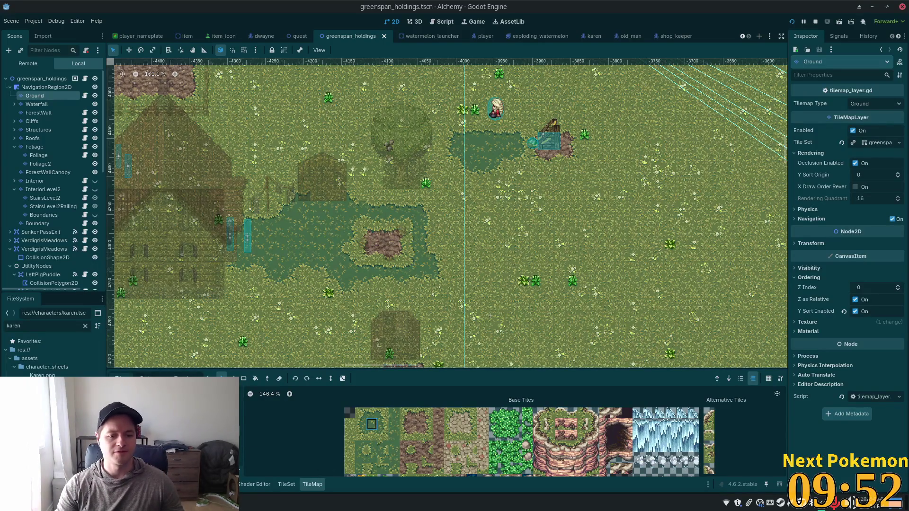
Run the Alchemy game and walk through the cow pen, then west past the chicken pen.
{"action": "key", "text": "alt+Tab"}
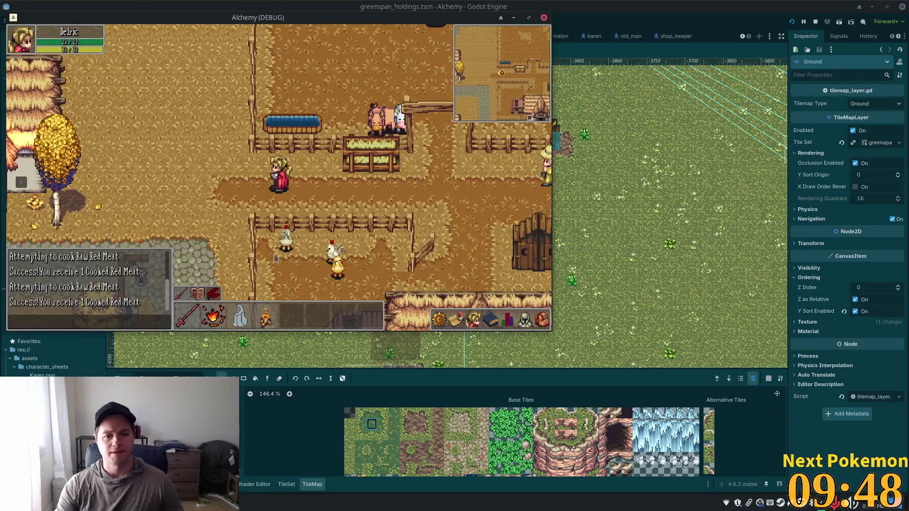
{"action": "key", "text": "d"}
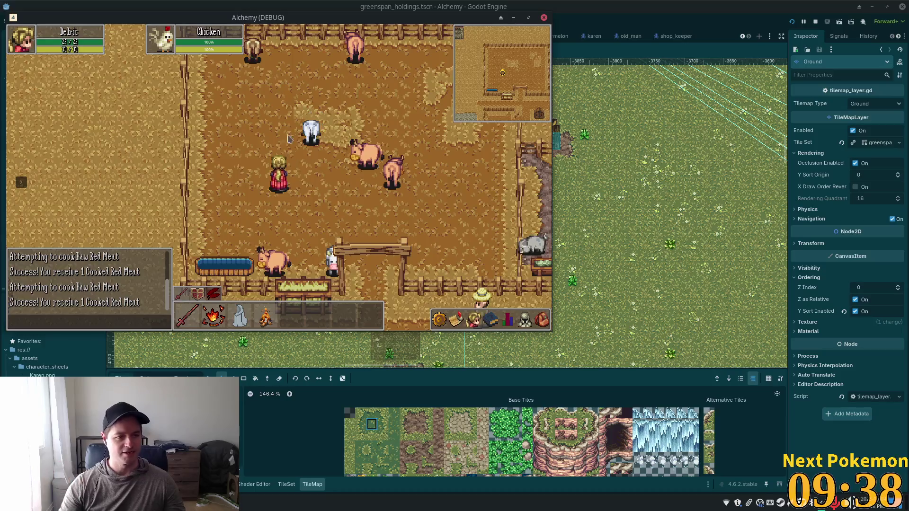
{"action": "key", "text": "d"}
{"action": "key", "text": "s"}
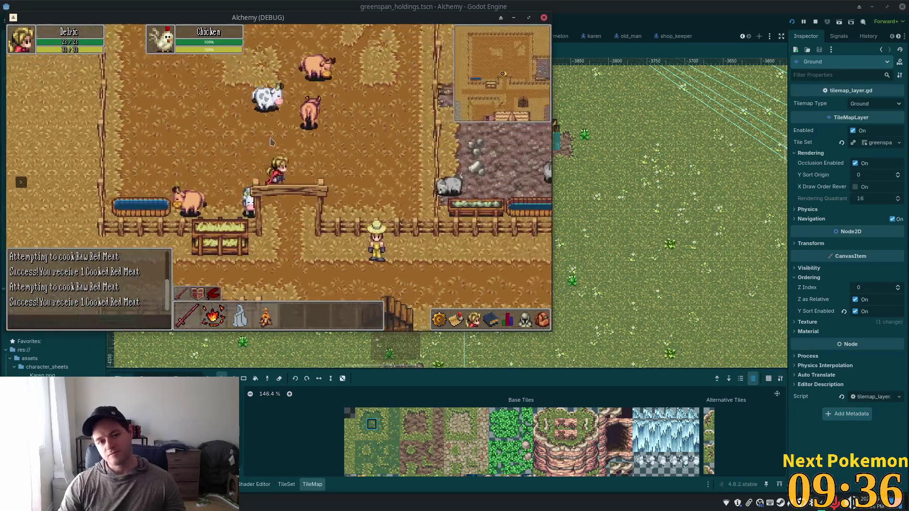
{"action": "key", "text": "w"}
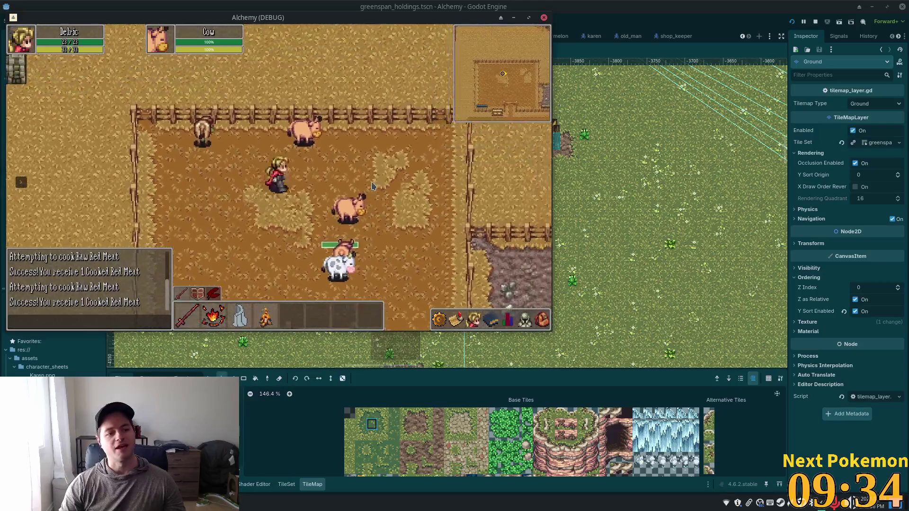
{"action": "key", "text": "s"}
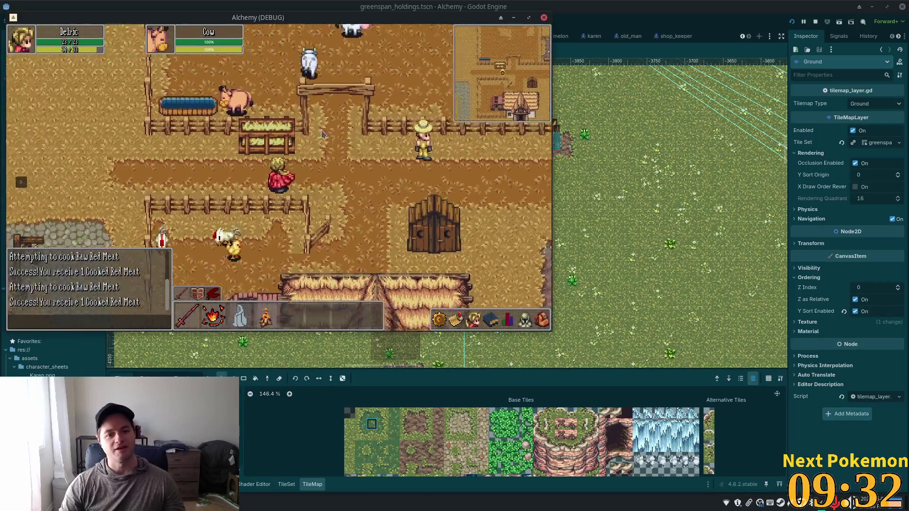
{"action": "key", "text": "a"}
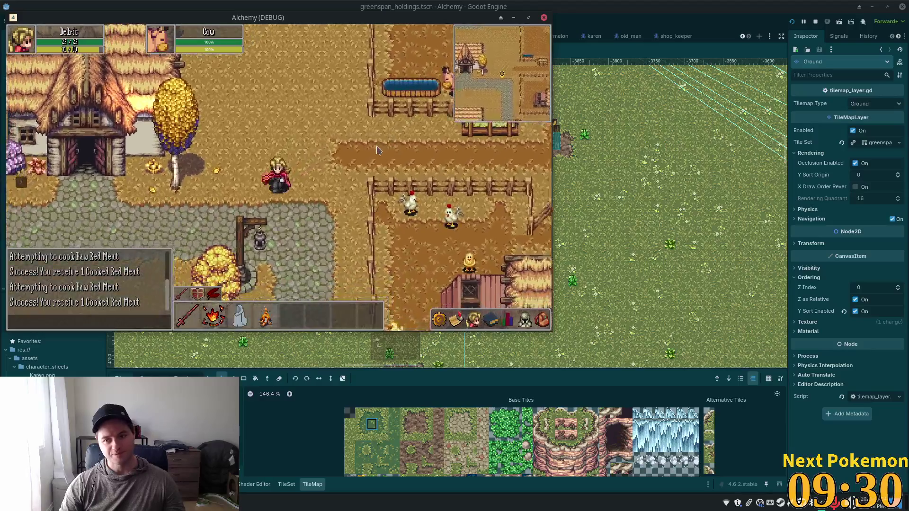
{"action": "key", "text": "a"}
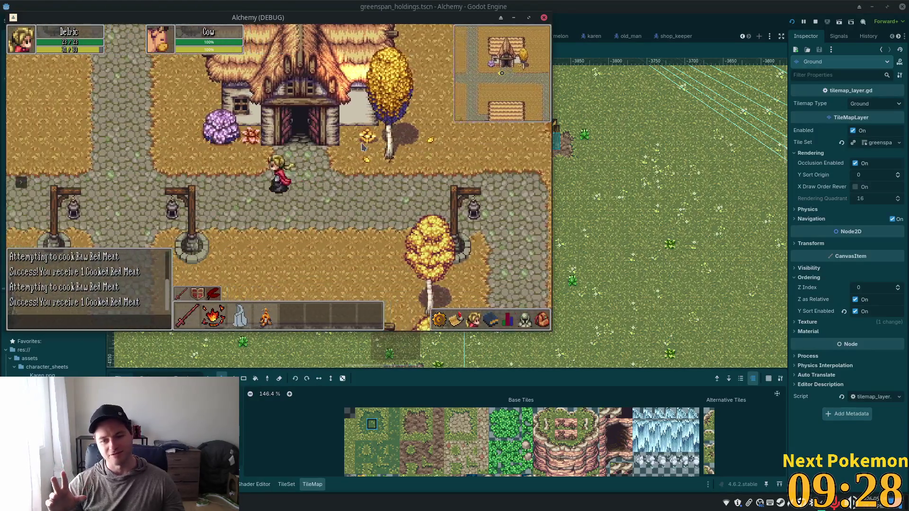
Walk west into town, north past the lamp posts, and into and out of the tavern.
{"action": "key", "text": "a"}
{"action": "key", "text": "a"}
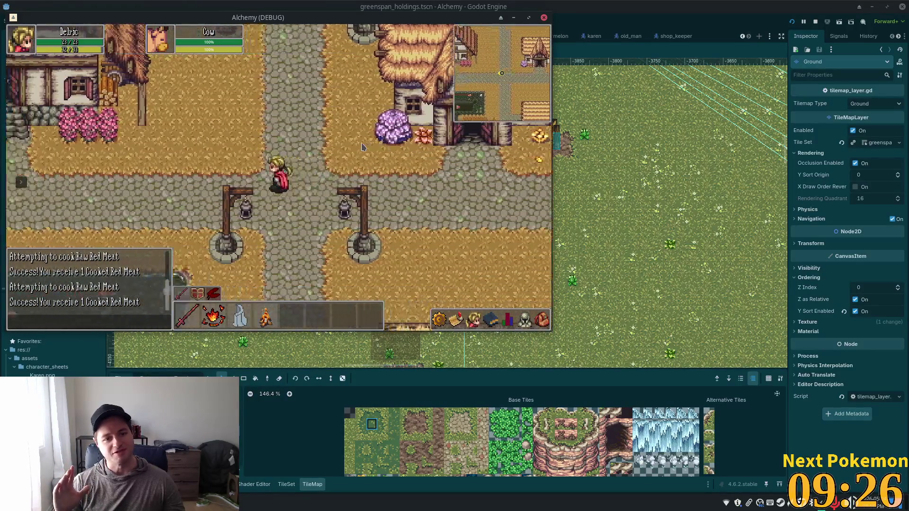
{"action": "key", "text": "a"}
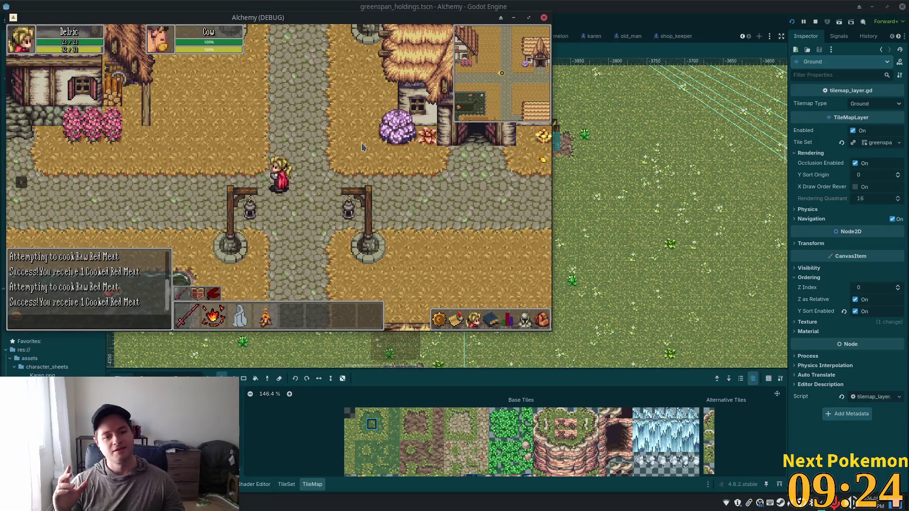
{"action": "key", "text": "w"}
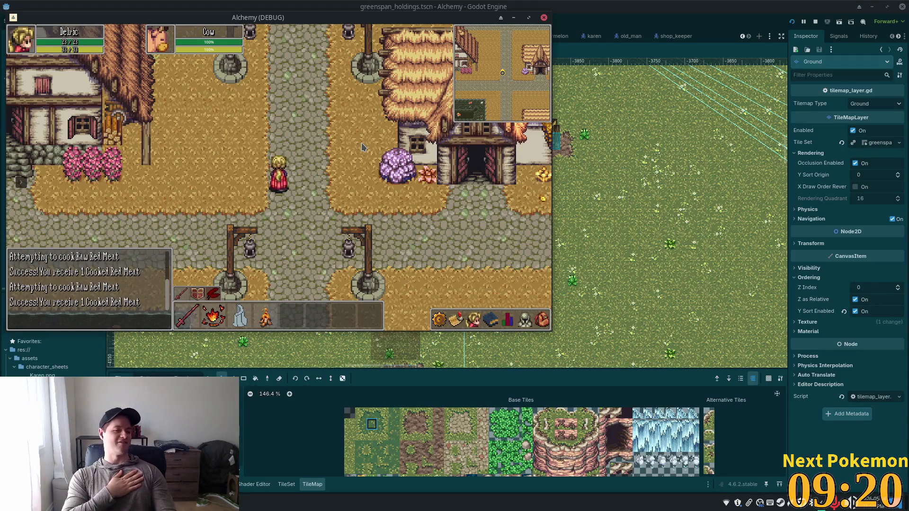
{"action": "key", "text": "w"}
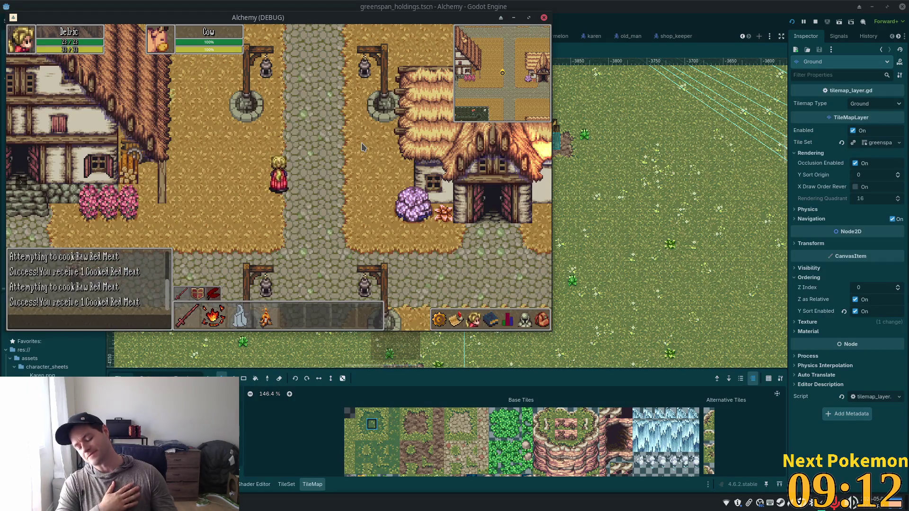
{"action": "key", "text": "w"}
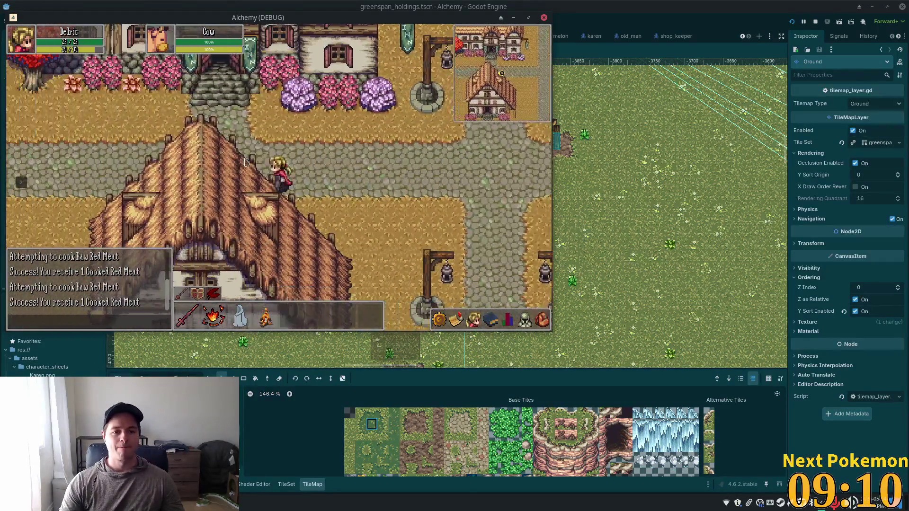
{"action": "key", "text": "w"}
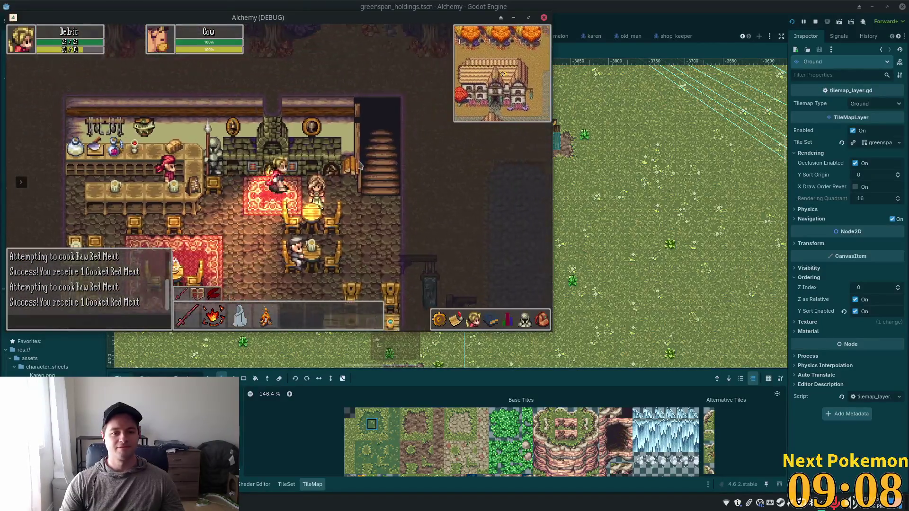
{"action": "key", "text": "s"}
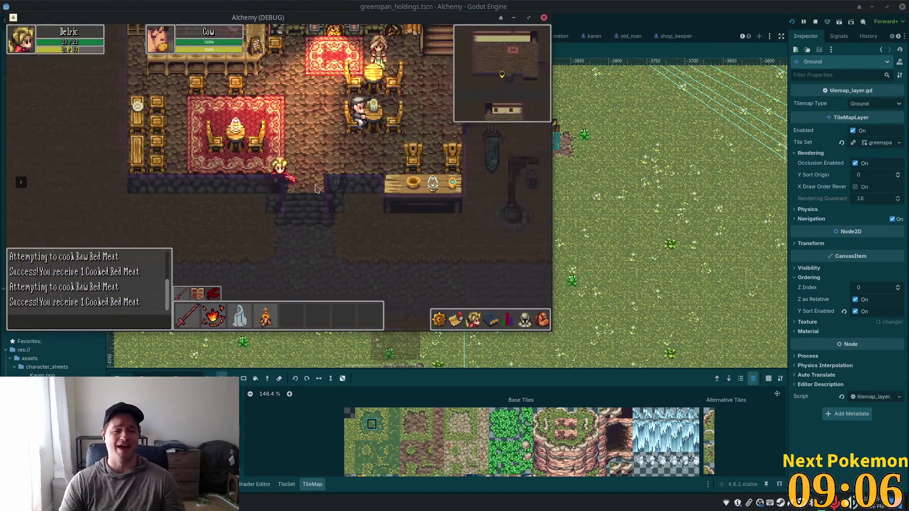
{"action": "key", "text": "s"}
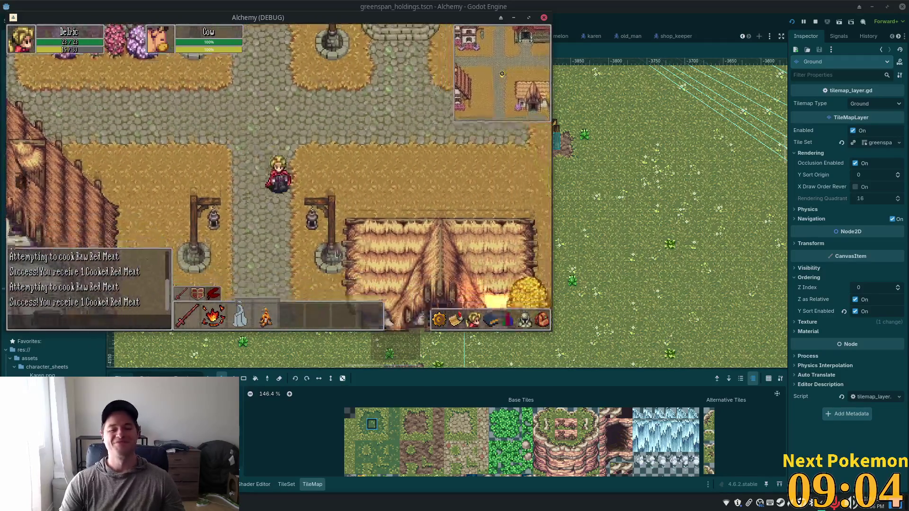
Walk back to the farm by the chicken pen and raw meat, then bring up the todo notes.
{"action": "key", "text": "s"}
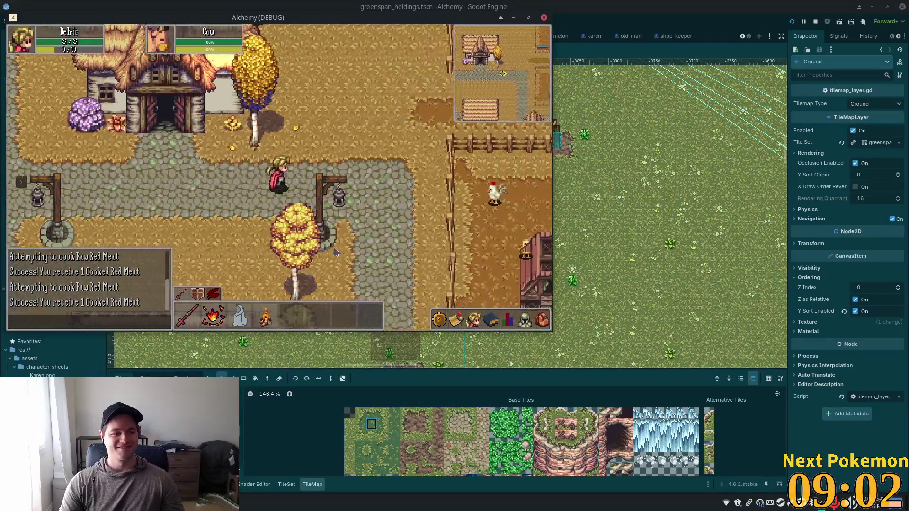
{"action": "key", "text": "s"}
{"action": "key", "text": "d"}
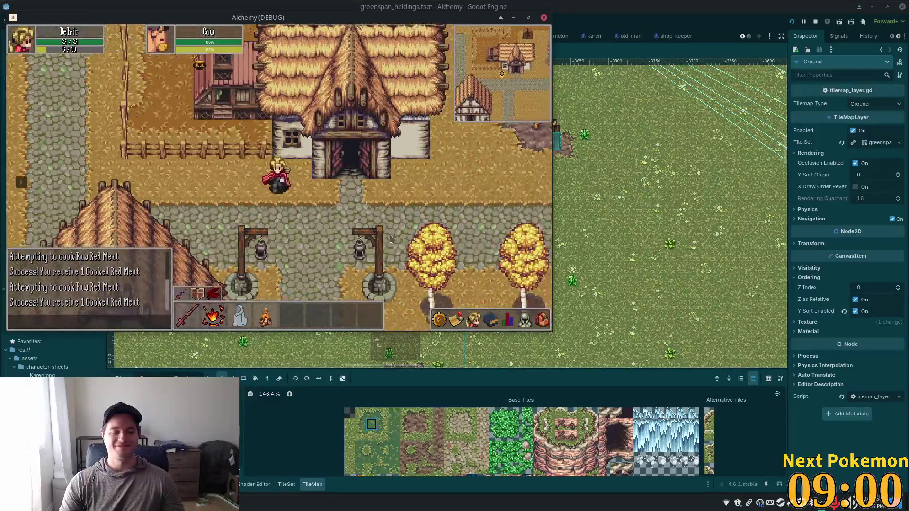
{"action": "key", "text": "w"}
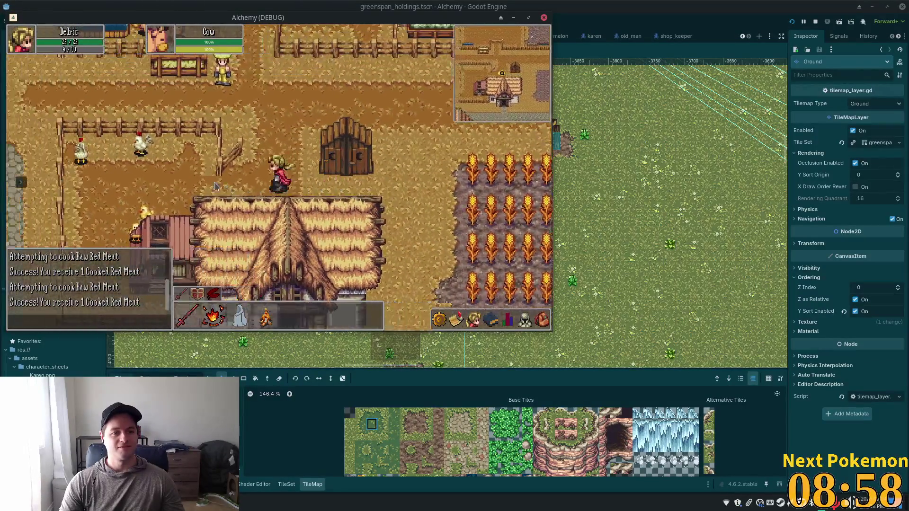
{"action": "key", "text": "a"}
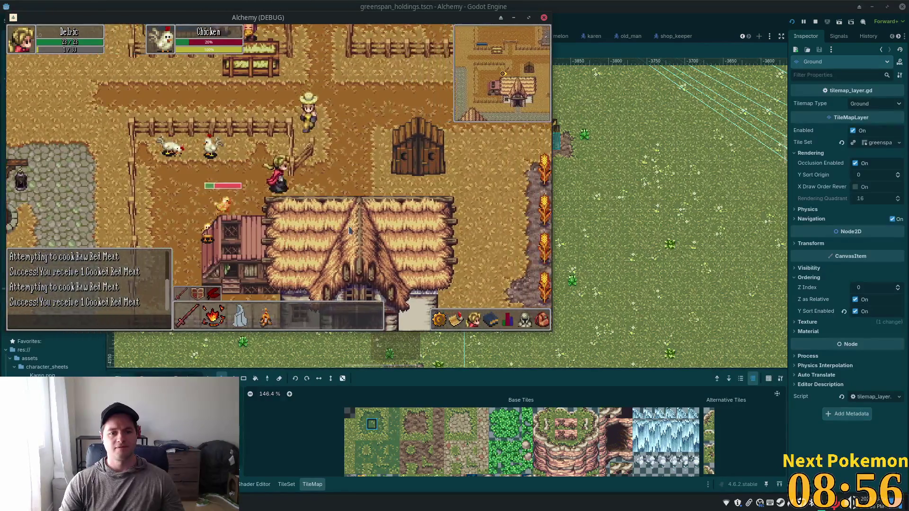
{"action": "key", "text": "w"}
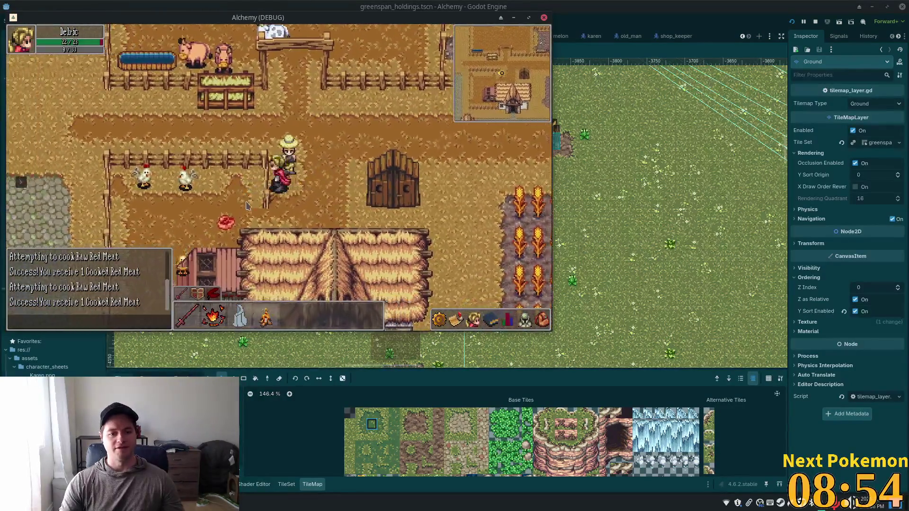
{"action": "key", "text": "s"}
{"action": "key", "text": "a"}
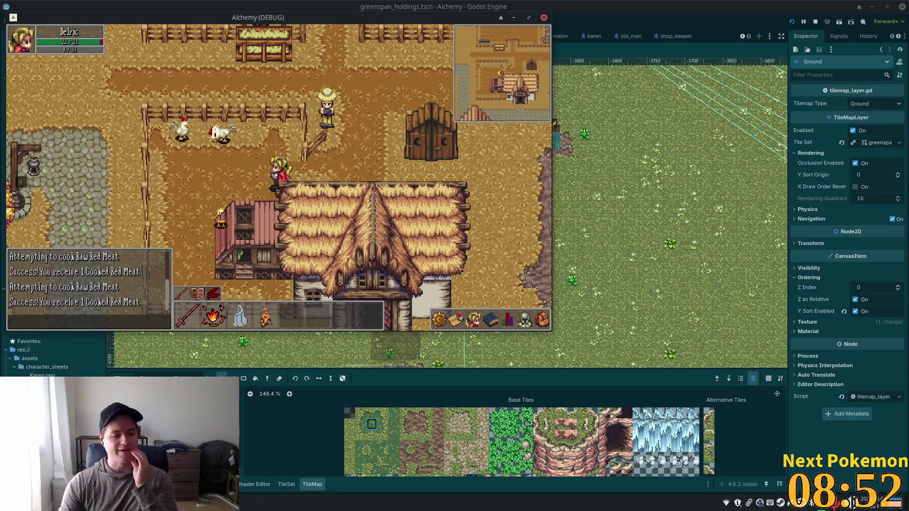
{"action": "key", "text": "alt+Tab"}
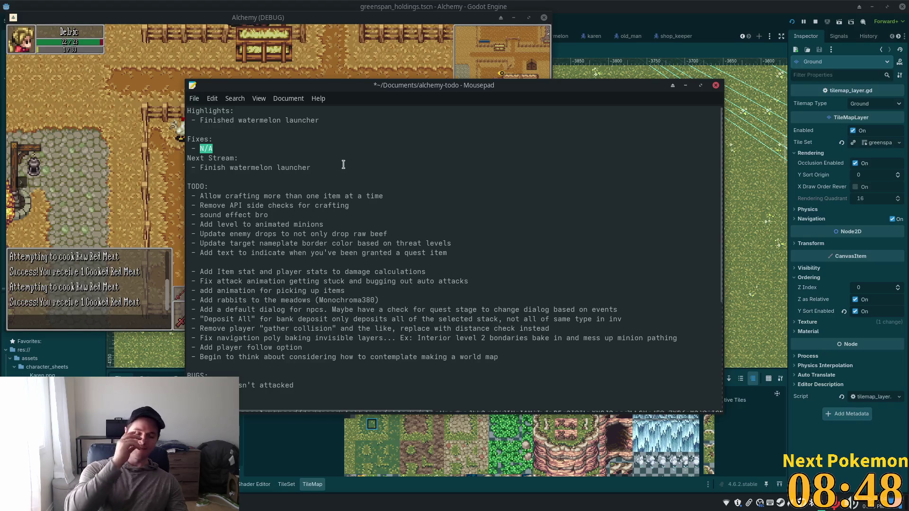
Under Fixes, type 'Combat animations no longer get stuck when interupp' in place of N/A.
{"action": "key", "text": "BackSpace"}
{"action": "key", "text": "BackSpace"}
{"action": "type", "text": "bat "}
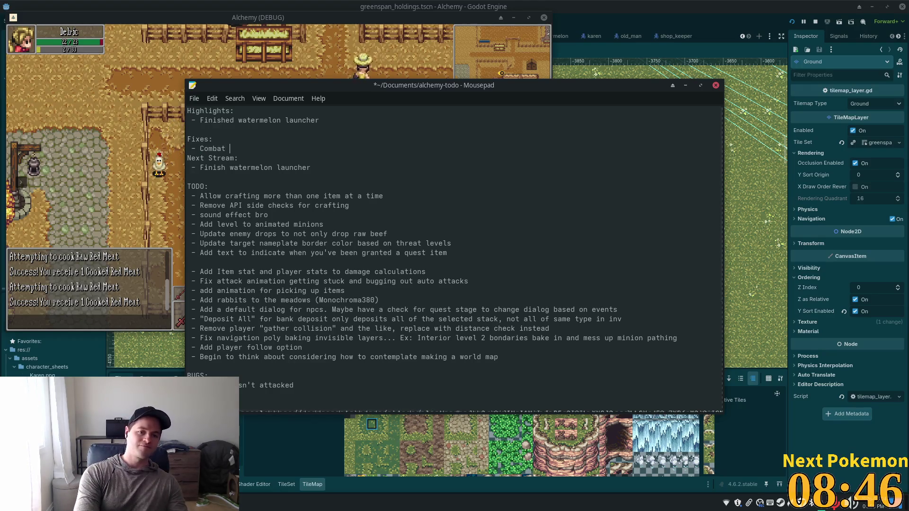
{"action": "type", "text": "animations no longer ge"}
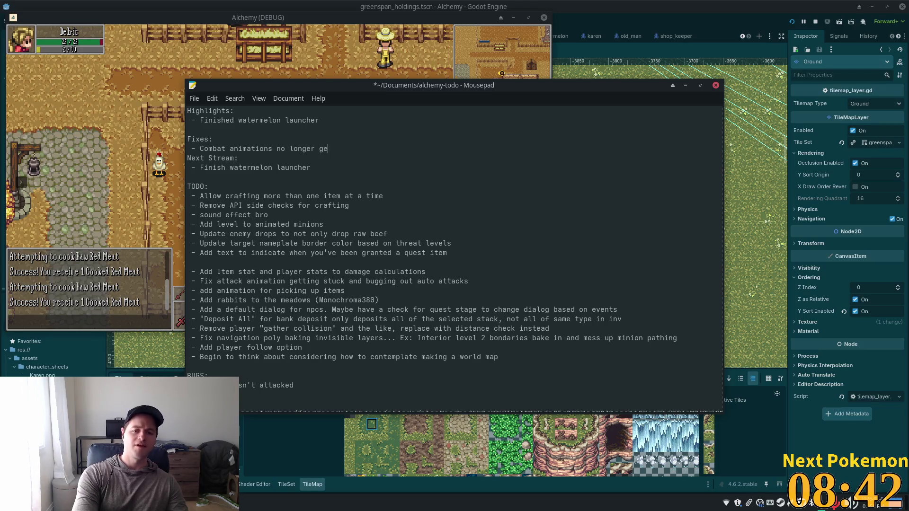
{"action": "type", "text": "t stuck wh"}
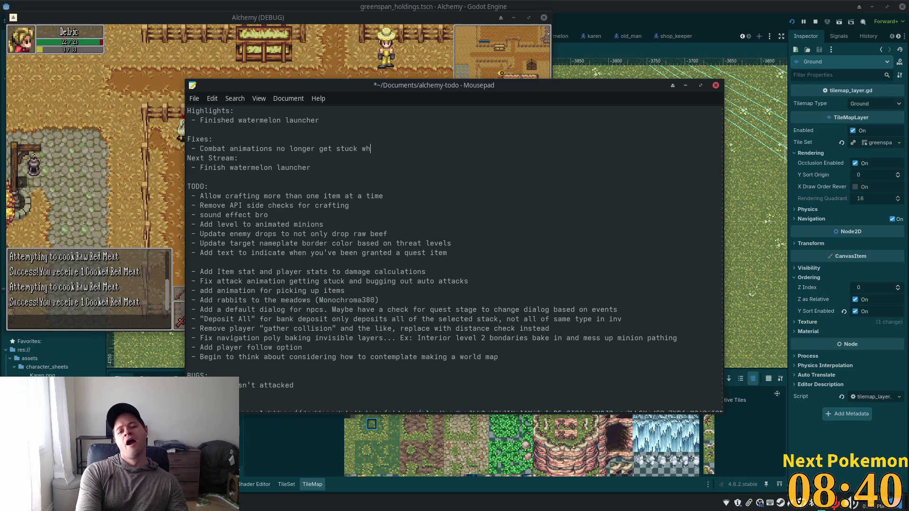
{"action": "type", "text": "en interuppted"}
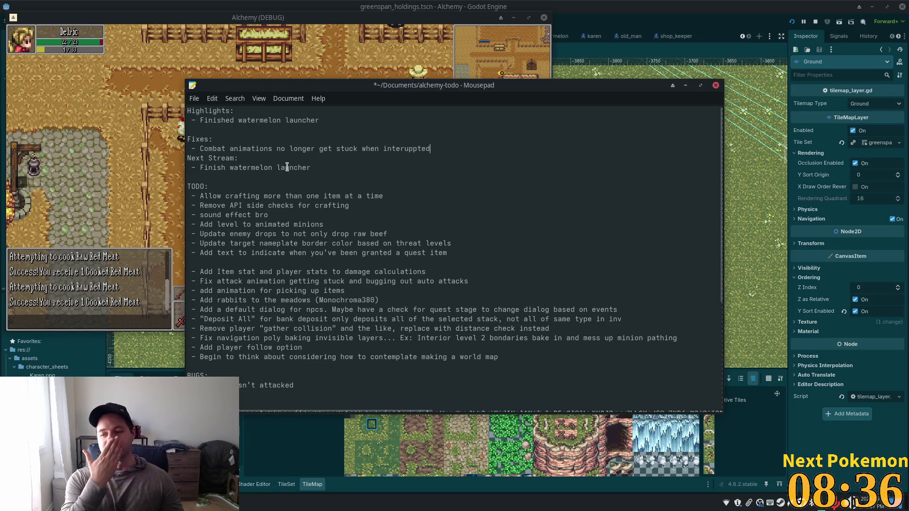
Back in the running game, walk around the farm toward the fence gate and target the cow.
{"action": "left_click", "coordinate": [316, 68]}
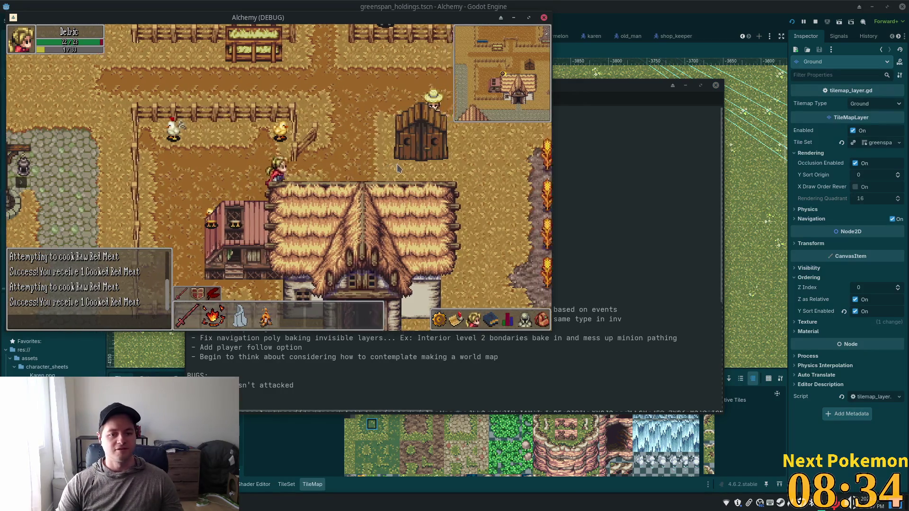
{"action": "key", "text": "Right"}
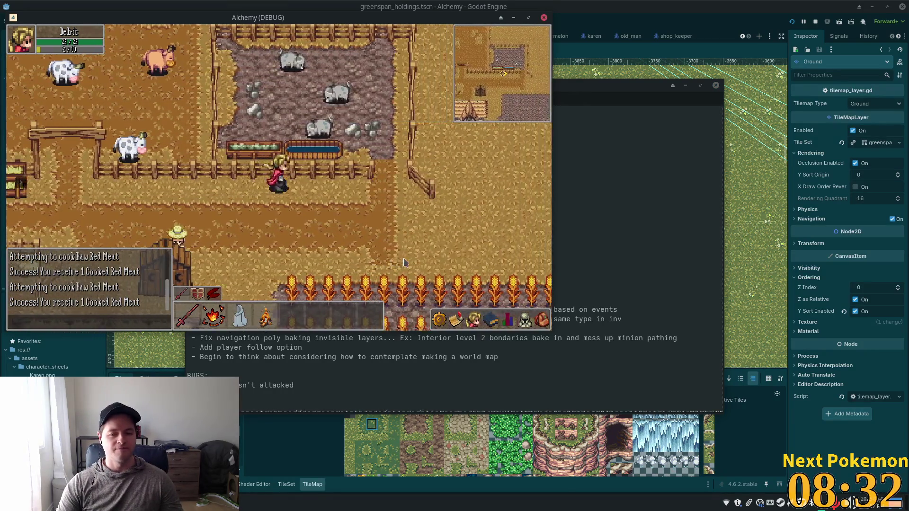
{"action": "key", "text": "Left"}
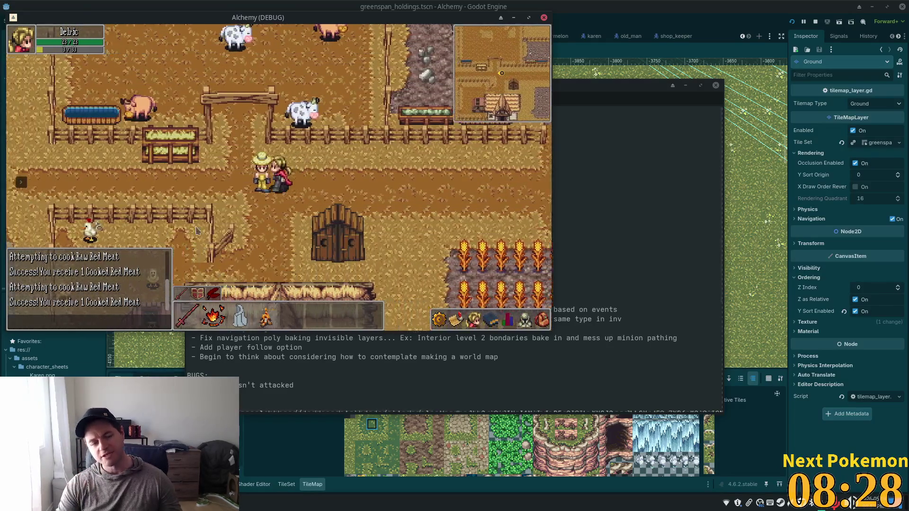
{"action": "key", "text": "Up"}
{"action": "key", "text": "Up"}
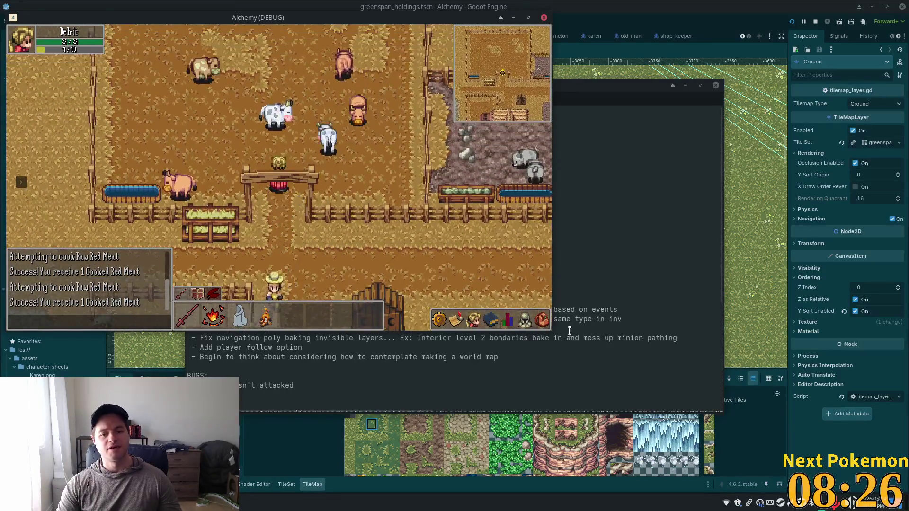
{"action": "key", "text": "i"}
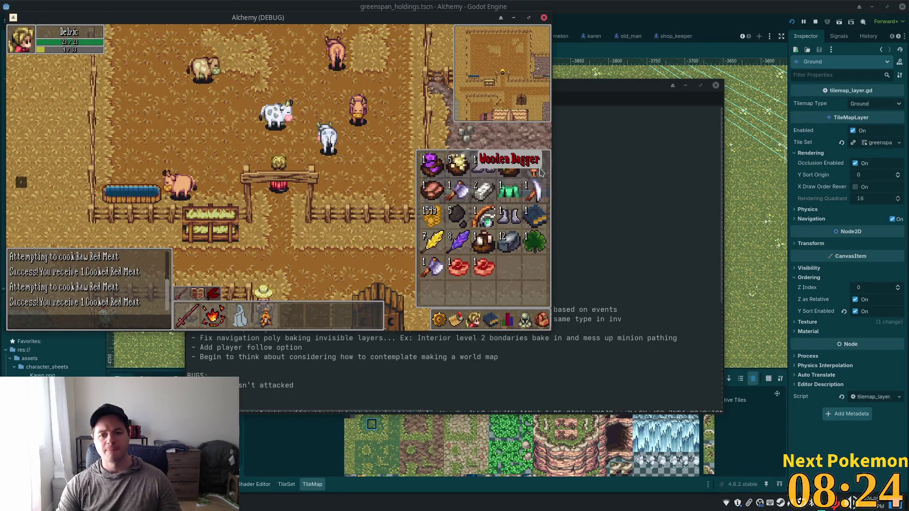
{"action": "key", "text": "i"}
{"action": "key", "text": "Tab"}
{"action": "key", "text": "Right"}
Toggle the Quests and Settings panels, then walk down to the wheat field with the inventory open.
{"action": "key", "text": "i"}
{"action": "key", "text": "q"}
{"action": "left_click", "coordinate": [543, 327]}
{"action": "left_click", "coordinate": [542, 327]}
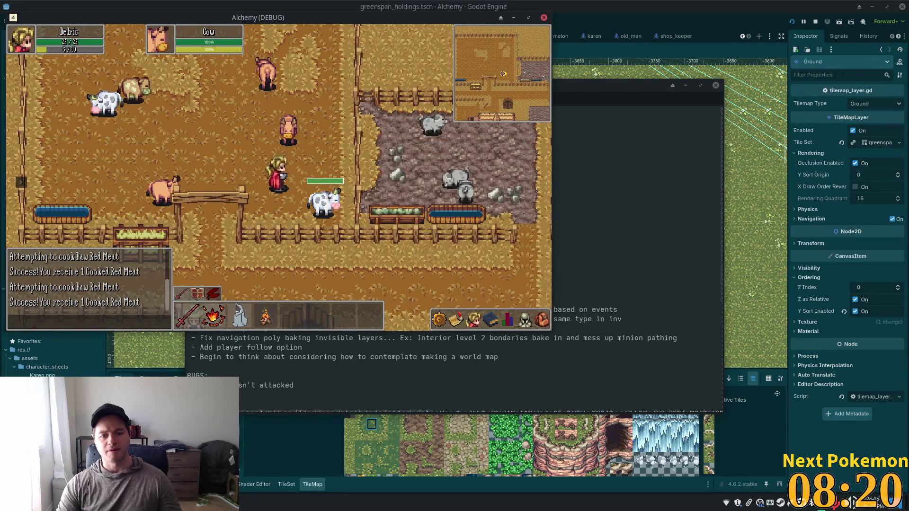
{"action": "left_click", "coordinate": [543, 326]}
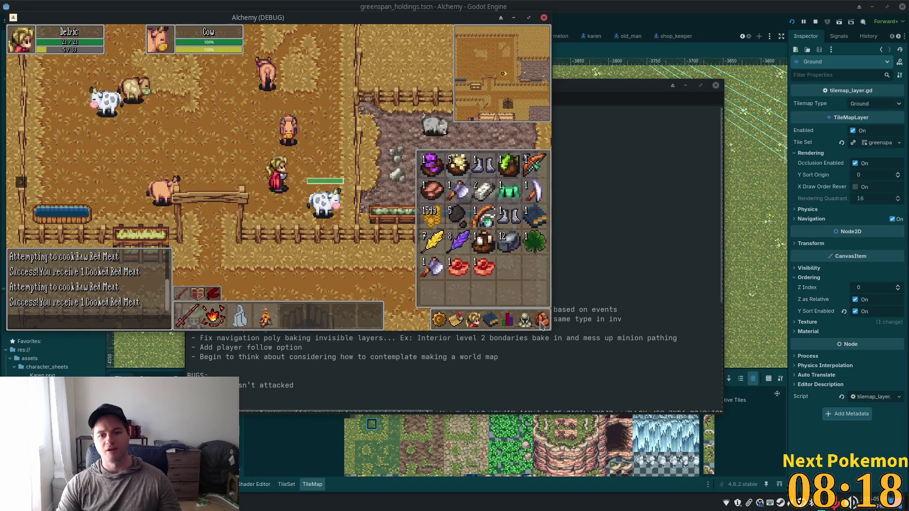
{"action": "key", "text": "Left"}
{"action": "key", "text": "Down"}
{"action": "key", "text": "Right"}
{"action": "key", "text": "Down"}
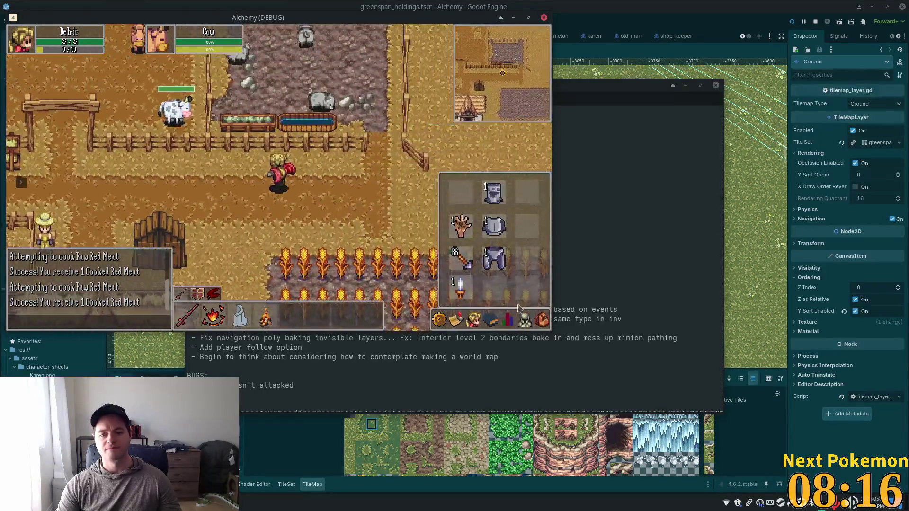
{"action": "key", "text": "i"}
{"action": "key", "text": "Down"}
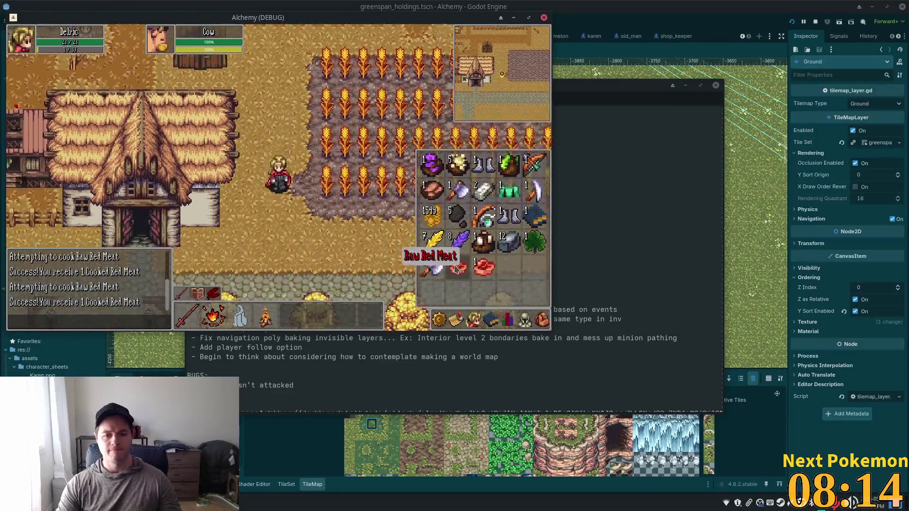
Walk to the birch trees and chop one for 1 Wood.
{"action": "key", "text": "Right"}
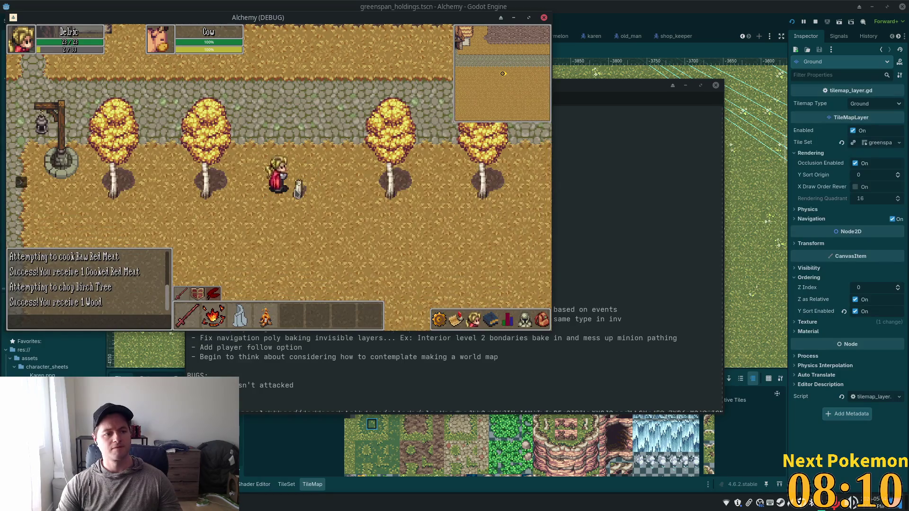
{"action": "key", "text": "Left"}
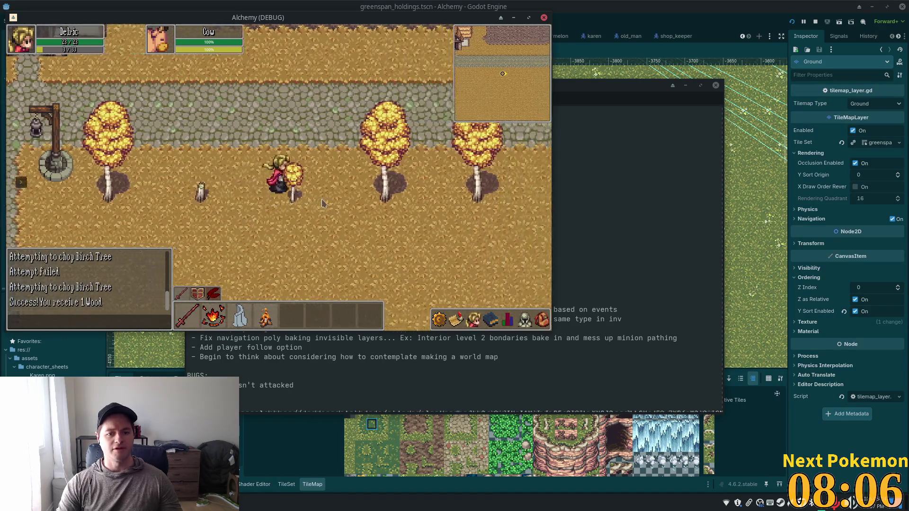
{"action": "left_click", "coordinate": [273, 189]}
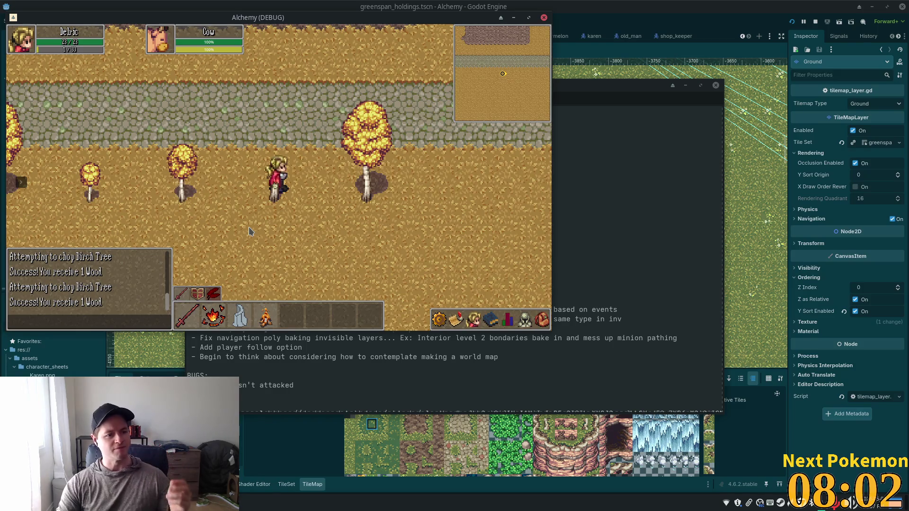
Walk back past the thatched house and barn door to the cow pen fence.
{"action": "key", "text": "w"}
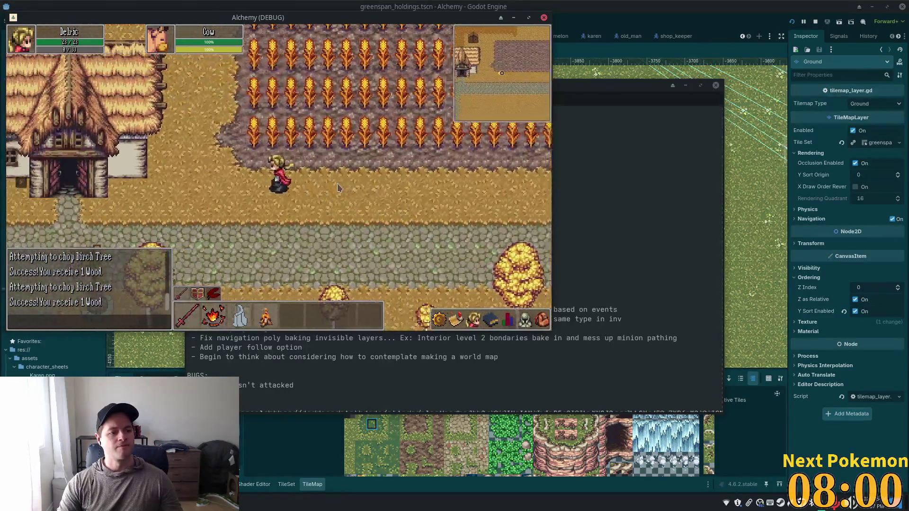
{"action": "key", "text": "a"}
{"action": "key", "text": "w"}
{"action": "key", "text": "d"}
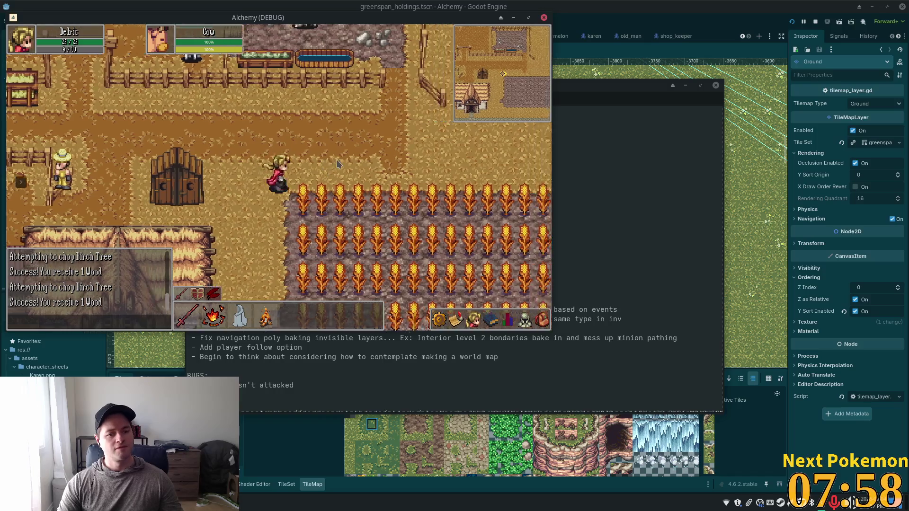
{"action": "key", "text": "a"}
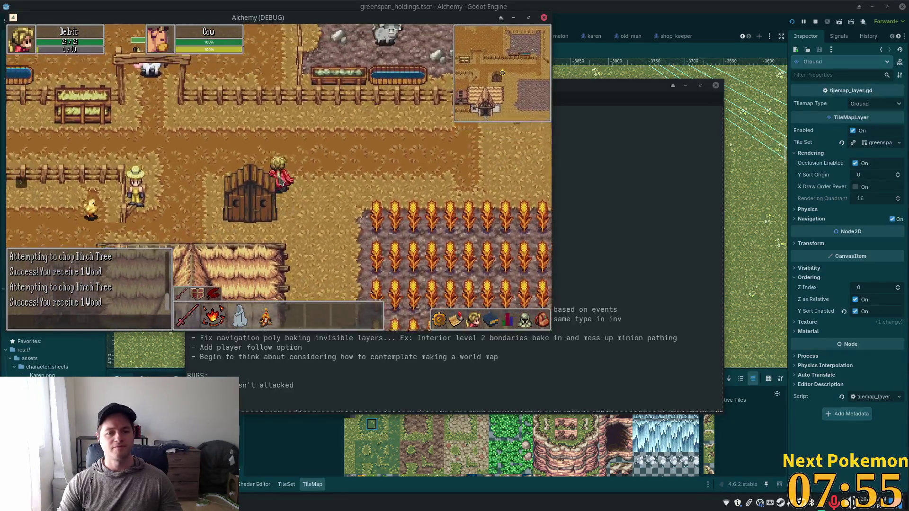
{"action": "key", "text": "w"}
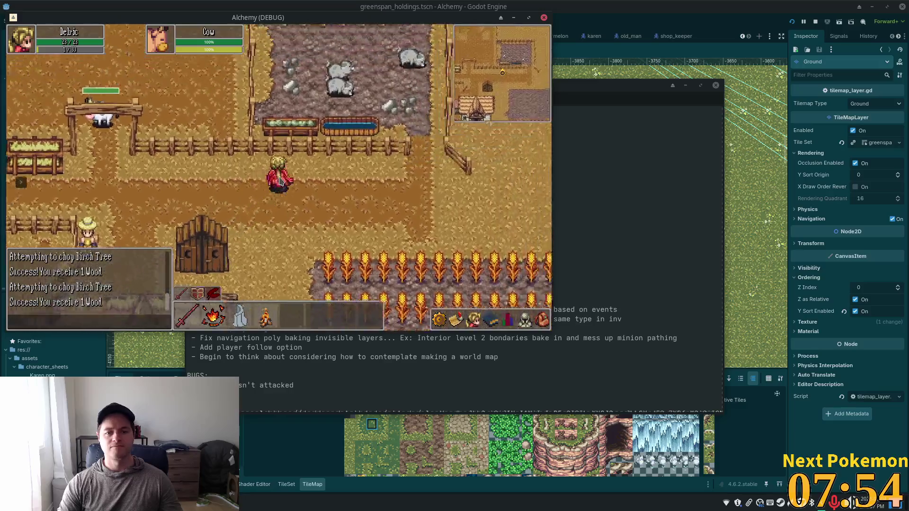
{"action": "key", "text": "d"}
{"action": "key", "text": "a"}
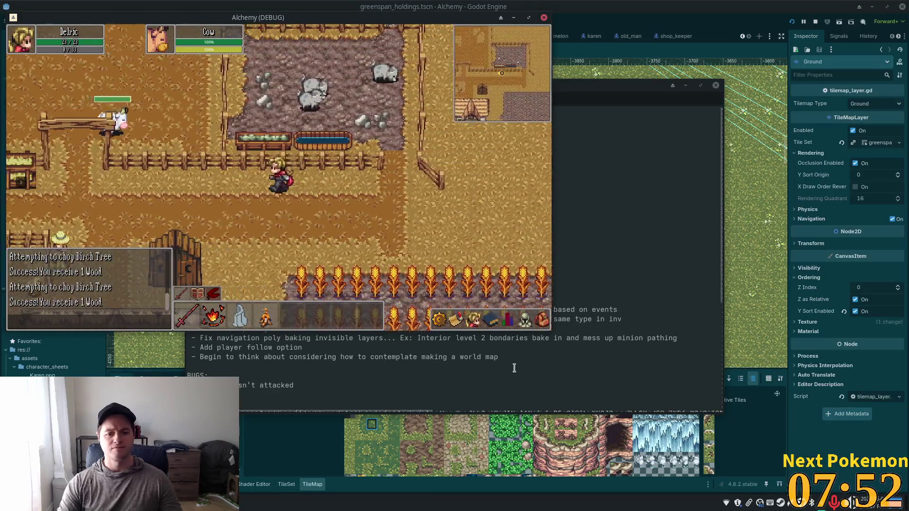
Move the character next to the cow and open the inventory grid.
{"action": "left_click", "coordinate": [544, 321]}
{"action": "key", "text": "a"}
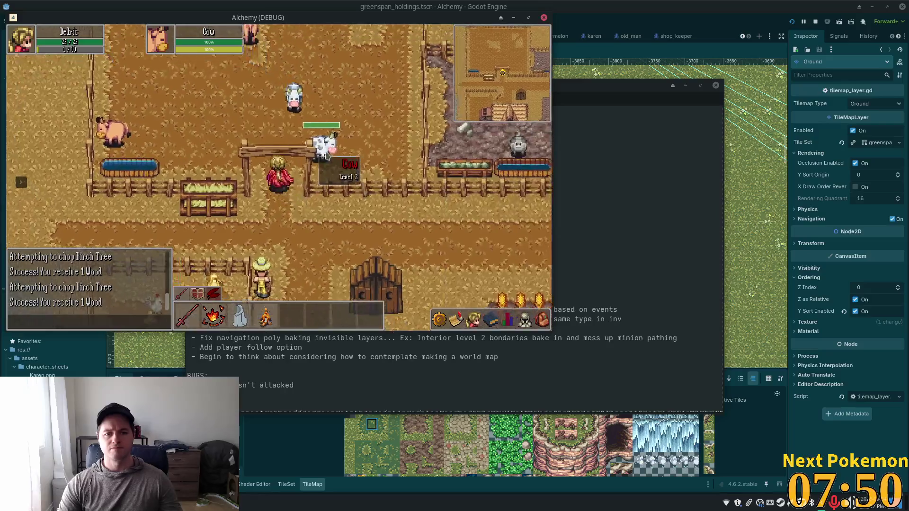
{"action": "left_click", "coordinate": [324, 157]}
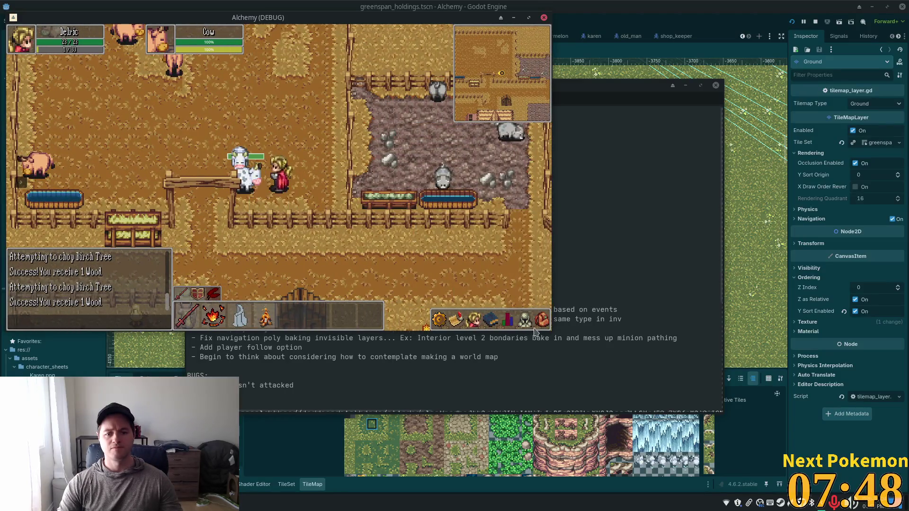
{"action": "left_click", "coordinate": [540, 322]}
{"action": "key", "text": "i"}
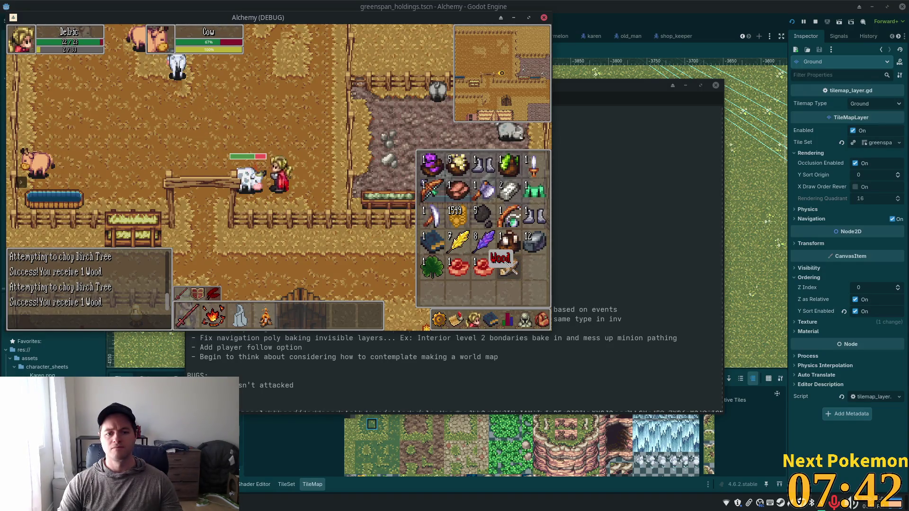
Cast fire at the cow, then cook one Raw Red Meat on the campfire.
{"action": "key", "text": "2"}
{"action": "key", "text": "i"}
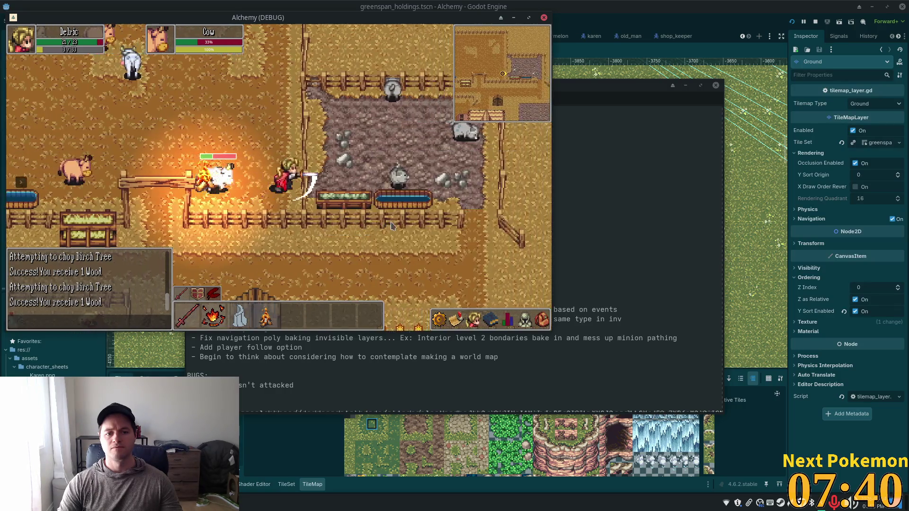
{"action": "key", "text": "a"}
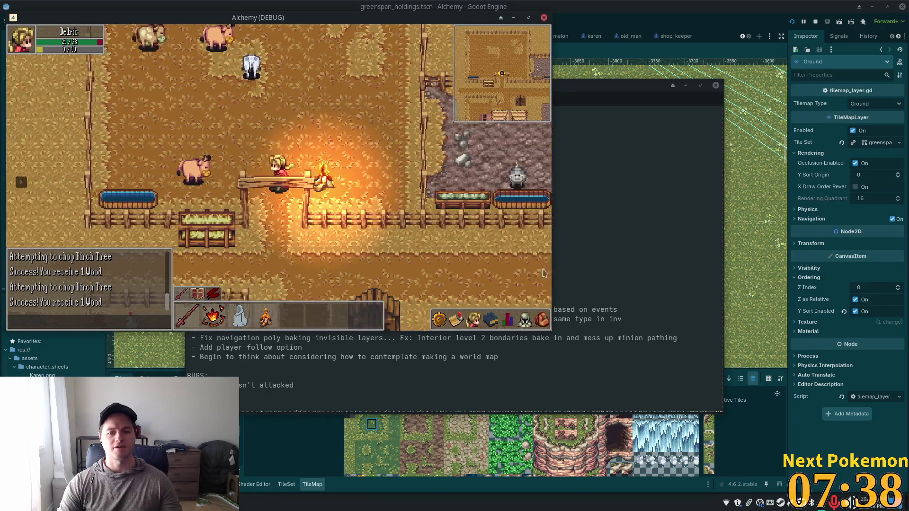
{"action": "key", "text": "d"}
{"action": "key", "text": "i"}
{"action": "key", "text": "i"}
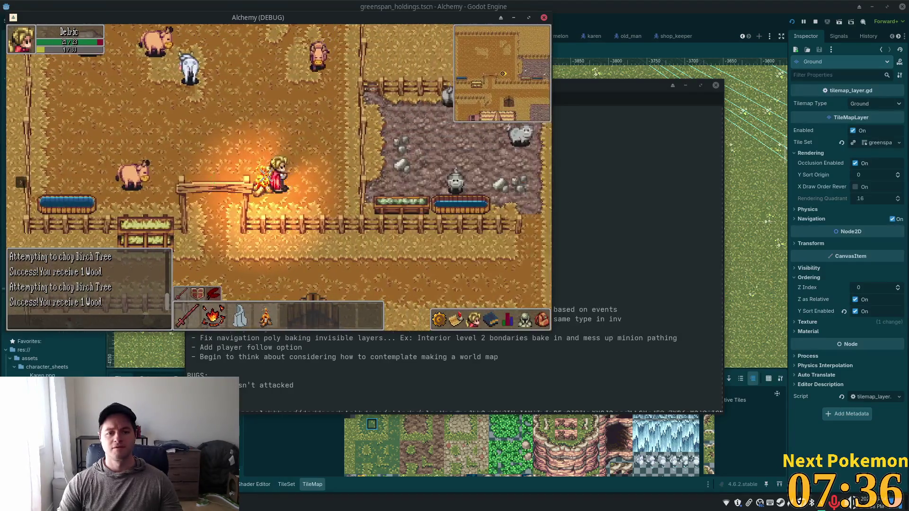
{"action": "key", "text": "d"}
{"action": "key", "text": "i"}
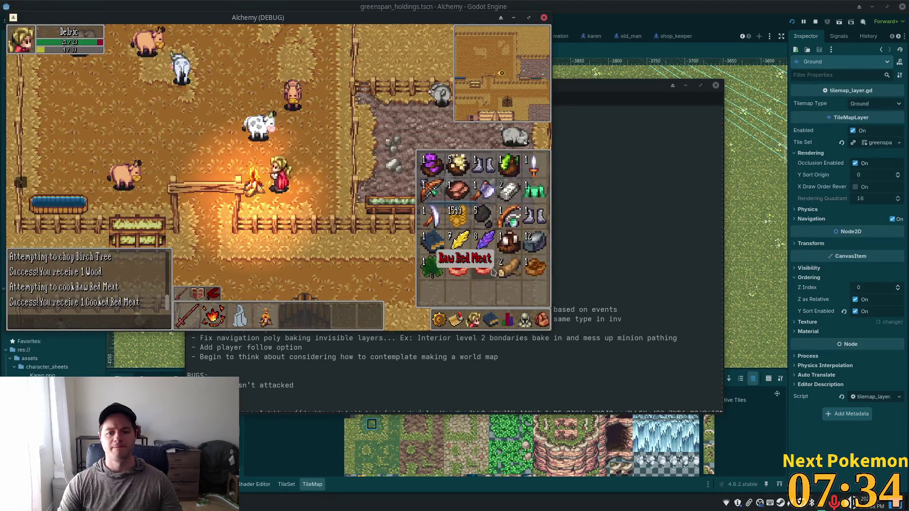
{"action": "left_click", "coordinate": [492, 271]}
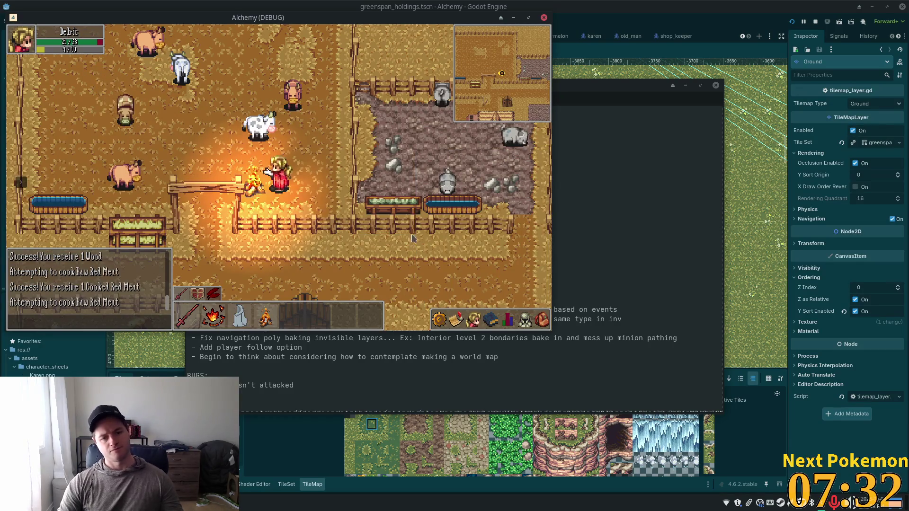
Check the character and equipment panels, then cook a second Raw Red Meat.
{"action": "key", "text": "e"}
{"action": "key", "text": "i"}
{"action": "key", "text": "e"}
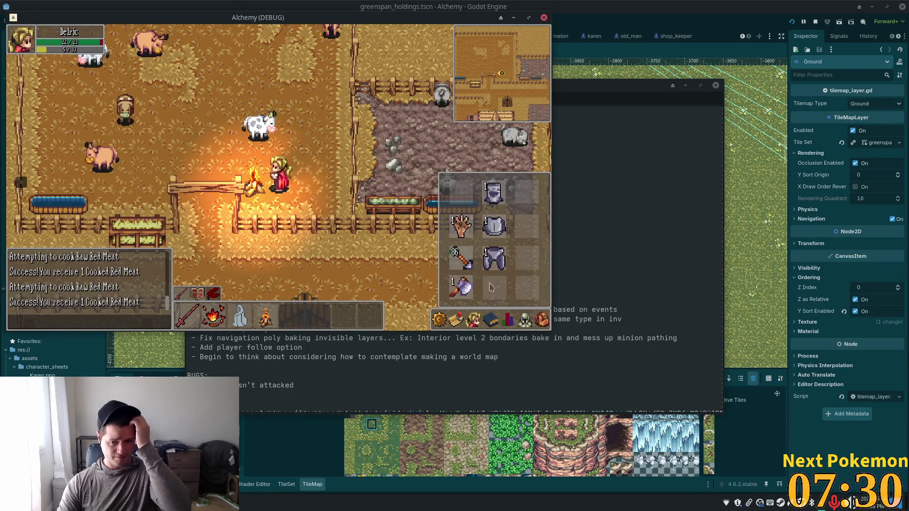
{"action": "key", "text": "e"}
{"action": "key", "text": "i"}
{"action": "left_click", "coordinate": [468, 289]}
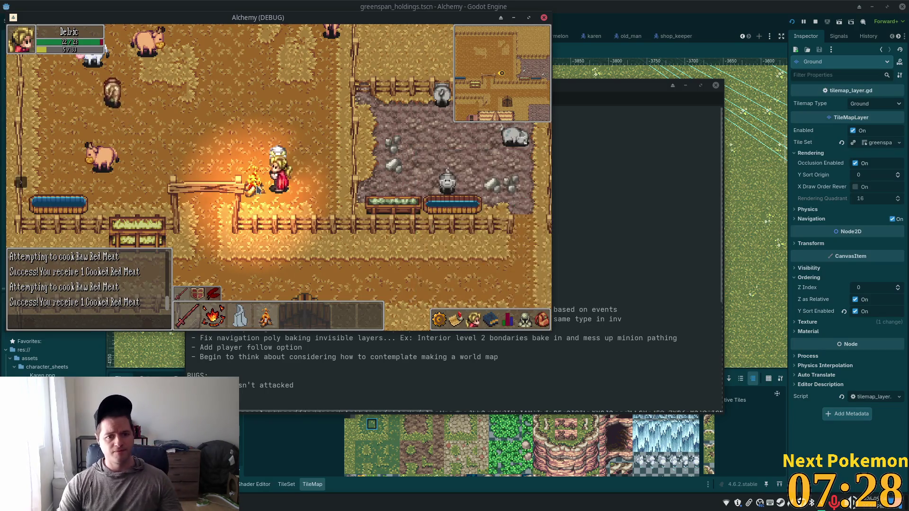
Walk across the farm and south to the lamp-lit crossroads.
{"action": "key", "text": "i"}
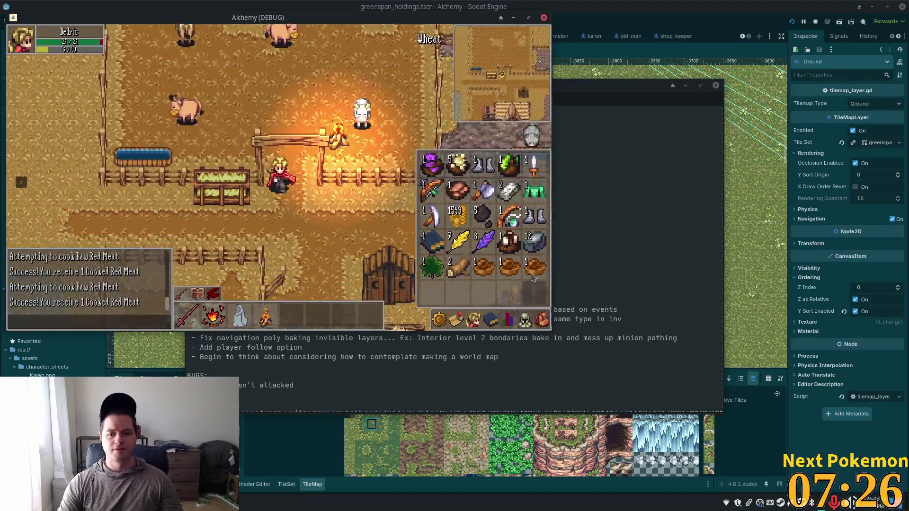
{"action": "key", "text": "i"}
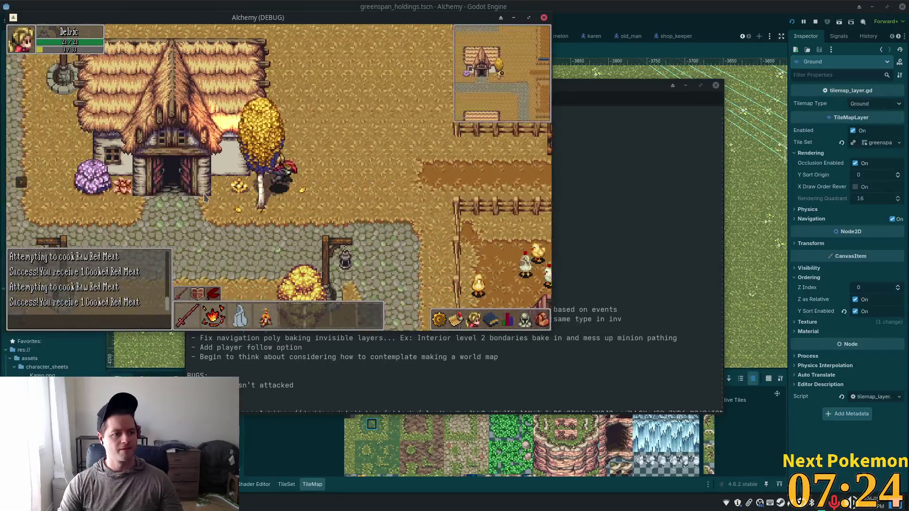
{"action": "key", "text": "s"}
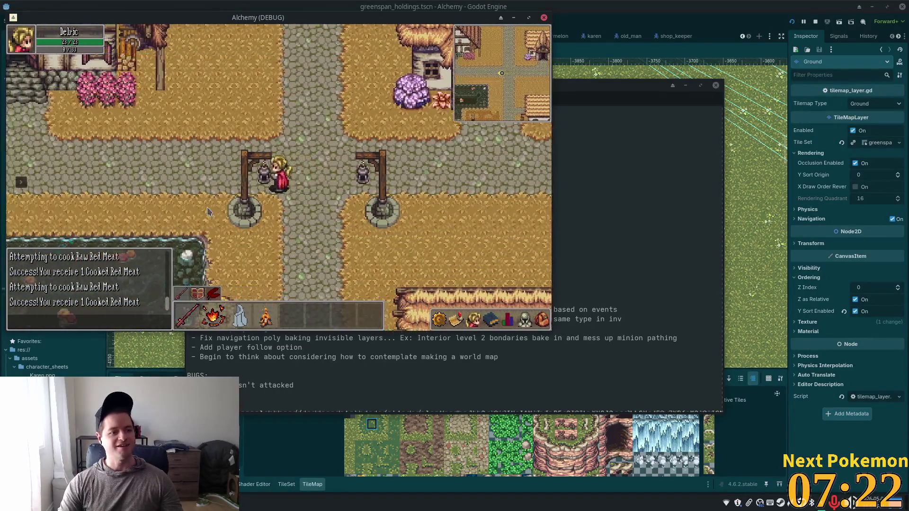
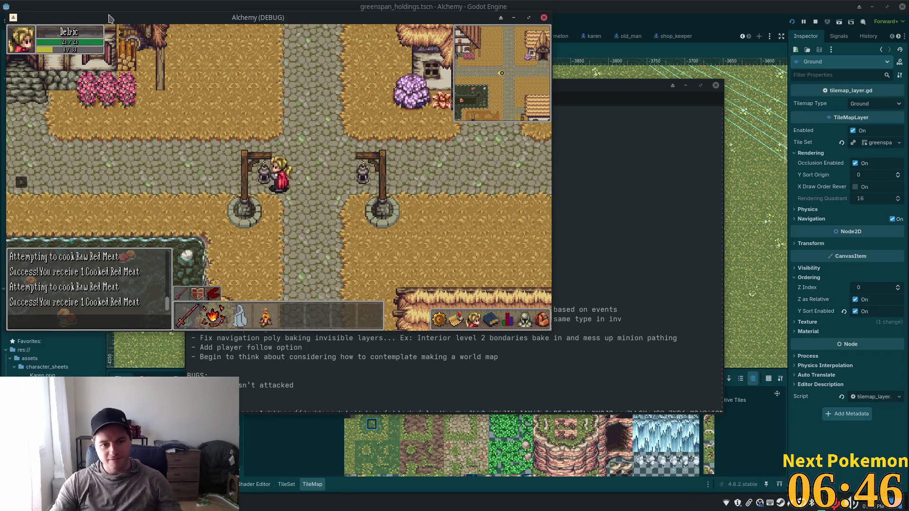
Teleport the player to Greenspan from the debug window's travel list.
{"action": "left_click", "coordinate": [21, 184]}
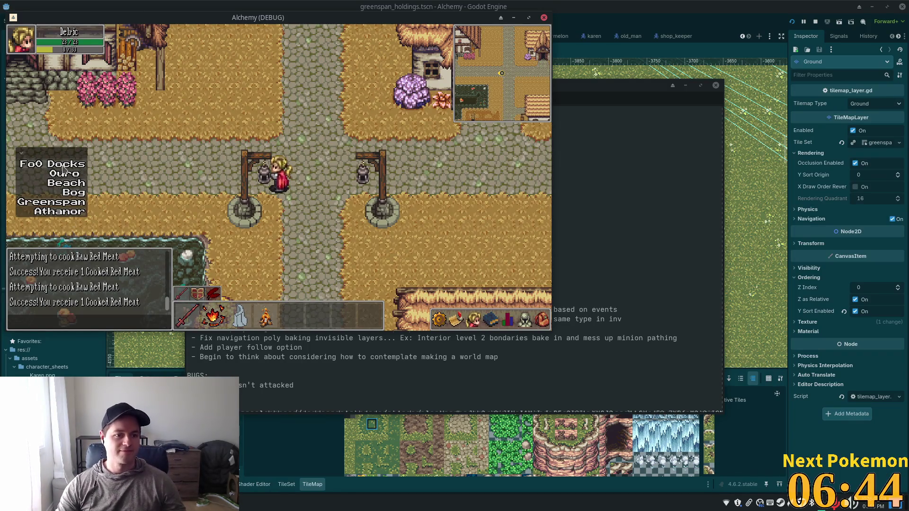
{"action": "left_click", "coordinate": [61, 203]}
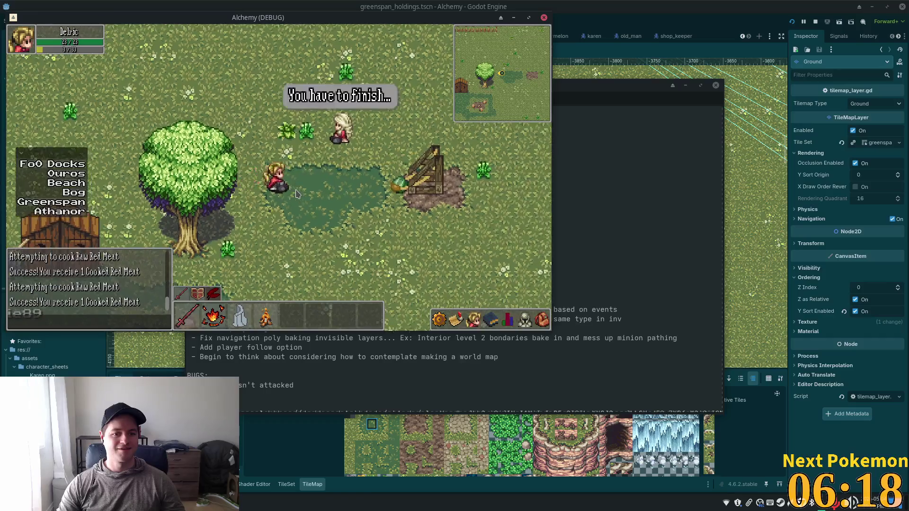
Walk the player up to the wooden slingshot frame and interact with it.
{"action": "key", "text": "d"}
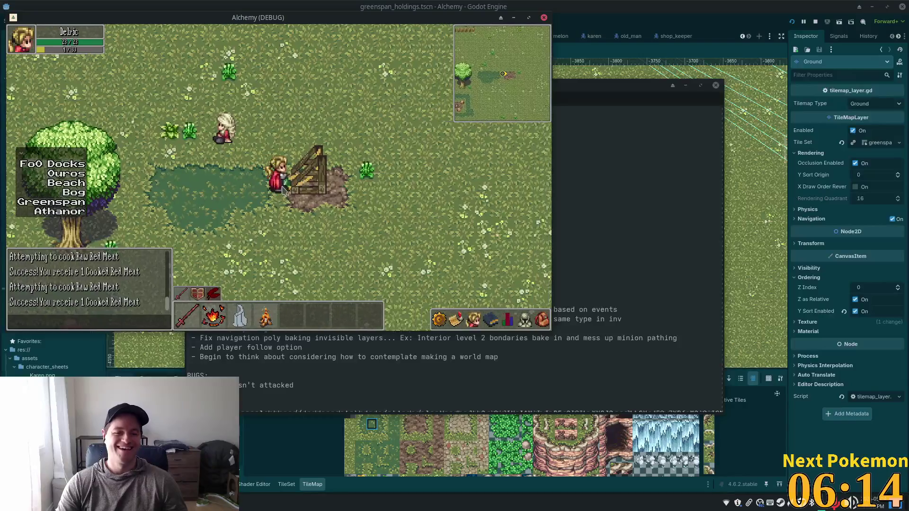
{"action": "left_click", "coordinate": [287, 189]}
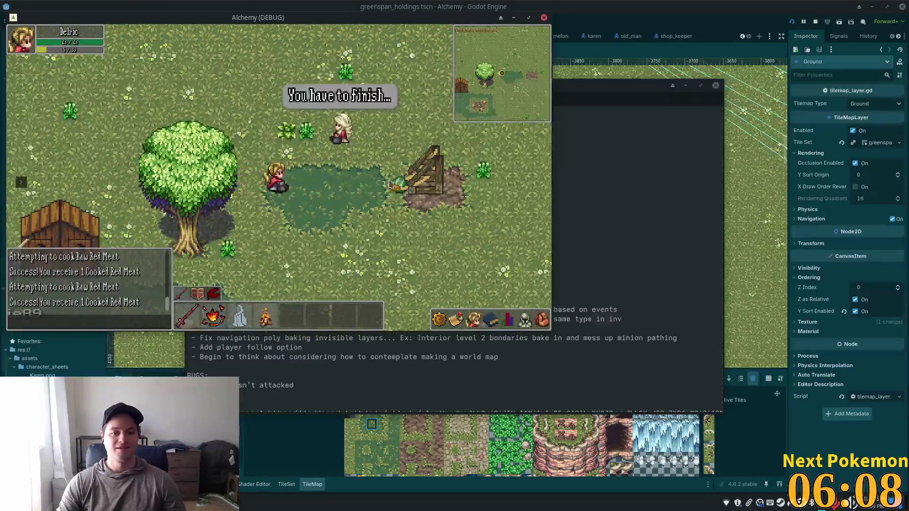
{"action": "left_click", "coordinate": [330, 179]}
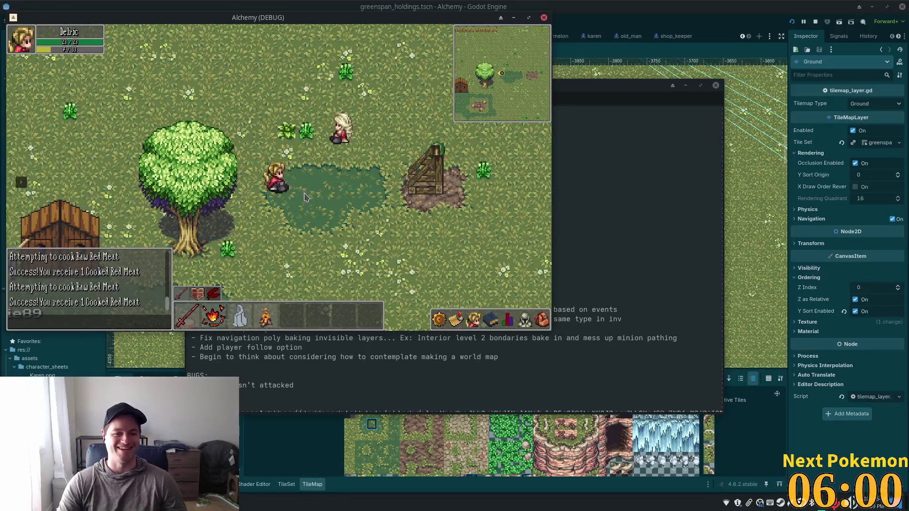
{"action": "left_click", "coordinate": [332, 186]}
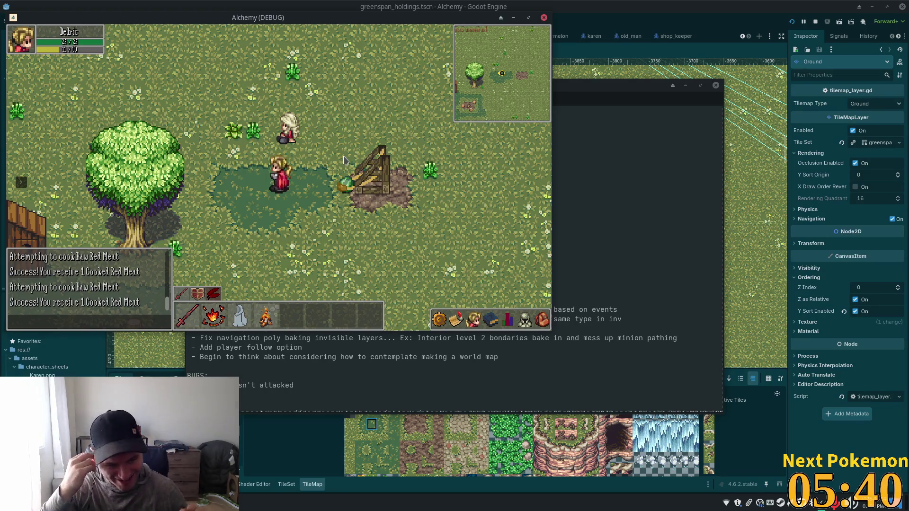
{"action": "key", "text": "d"}
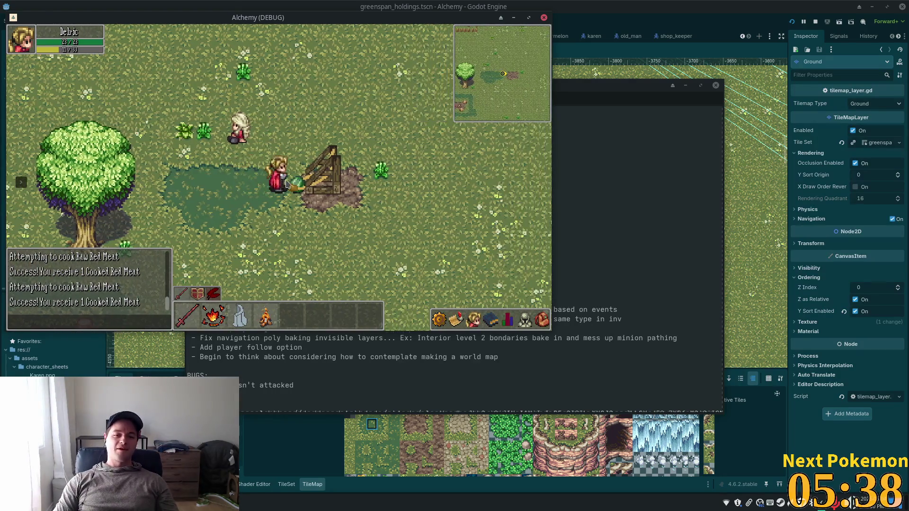
Walk left and right to stretch the yellow band and let it release.
{"action": "key", "text": "a"}
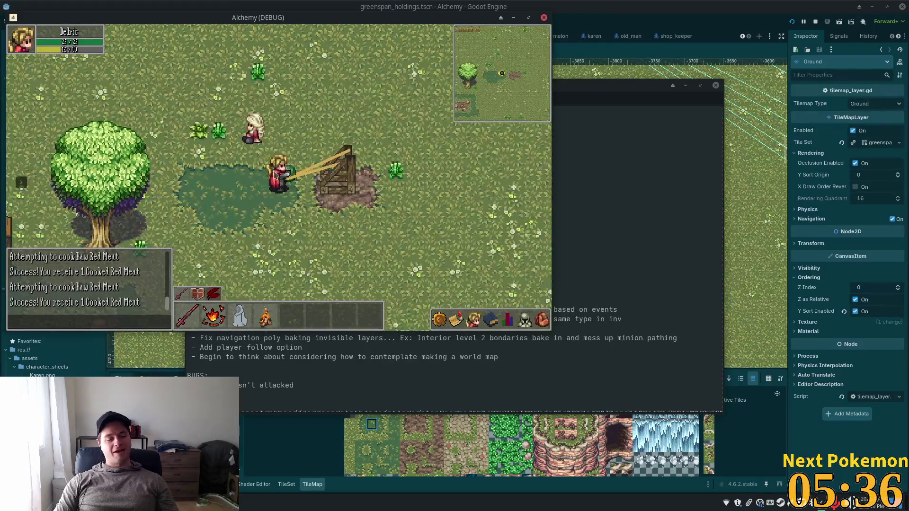
{"action": "key", "text": "a"}
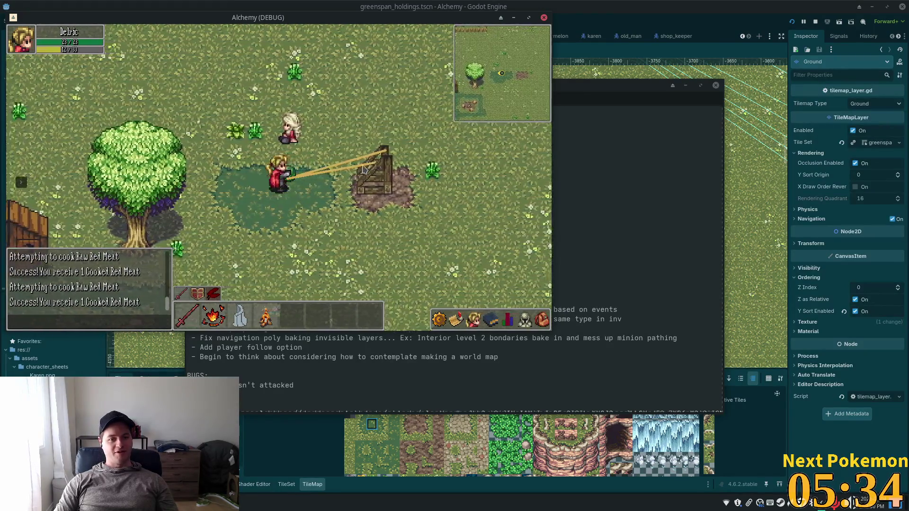
{"action": "key", "text": "a"}
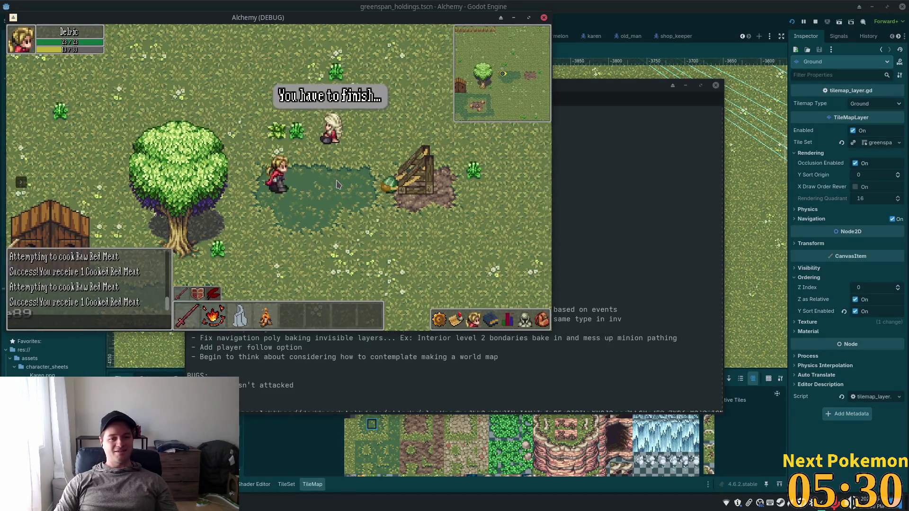
{"action": "key", "text": "d"}
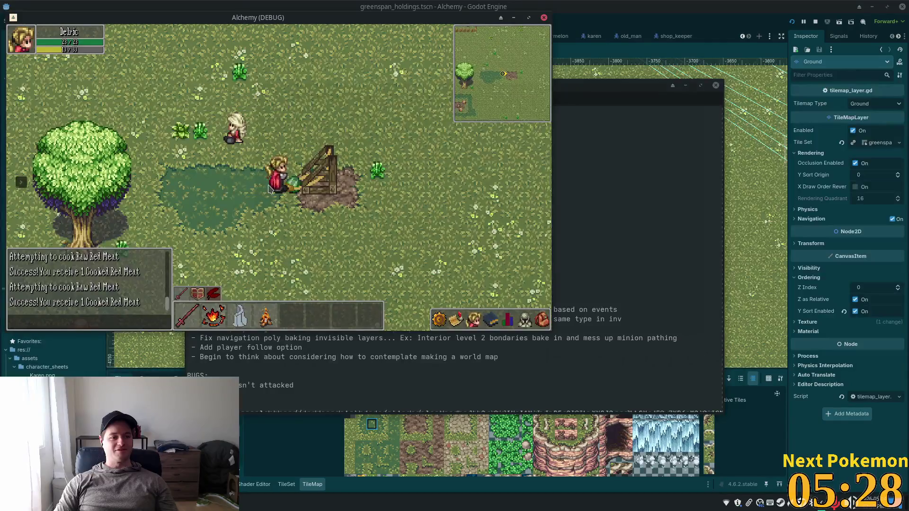
{"action": "key", "text": "a"}
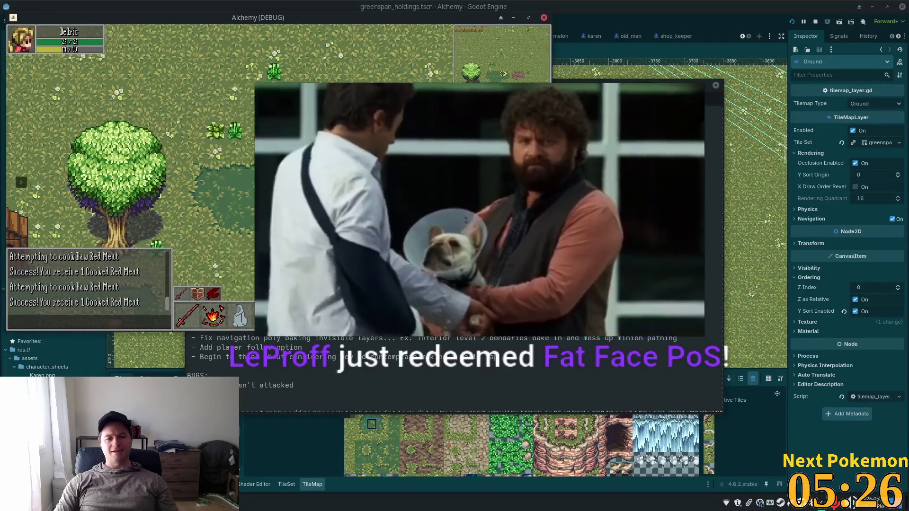
{"action": "key", "text": "d"}
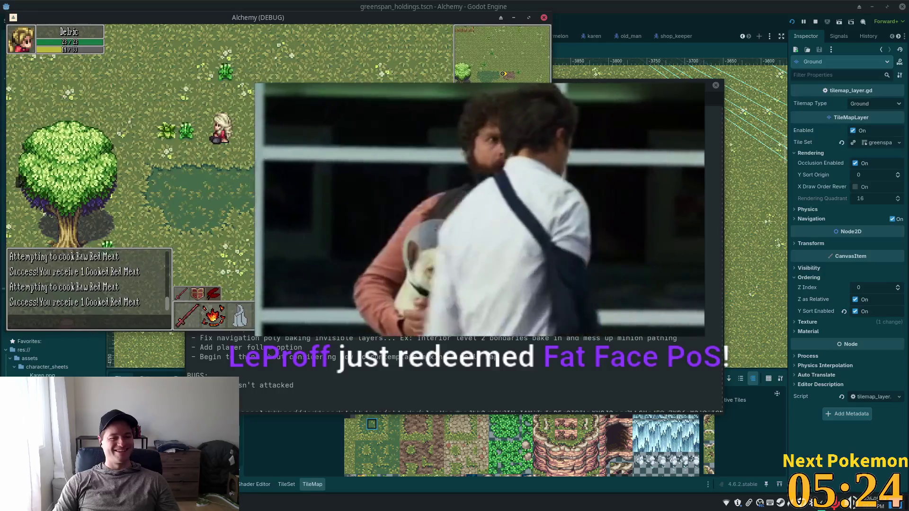
{"action": "key", "text": "a"}
{"action": "key", "text": "a"}
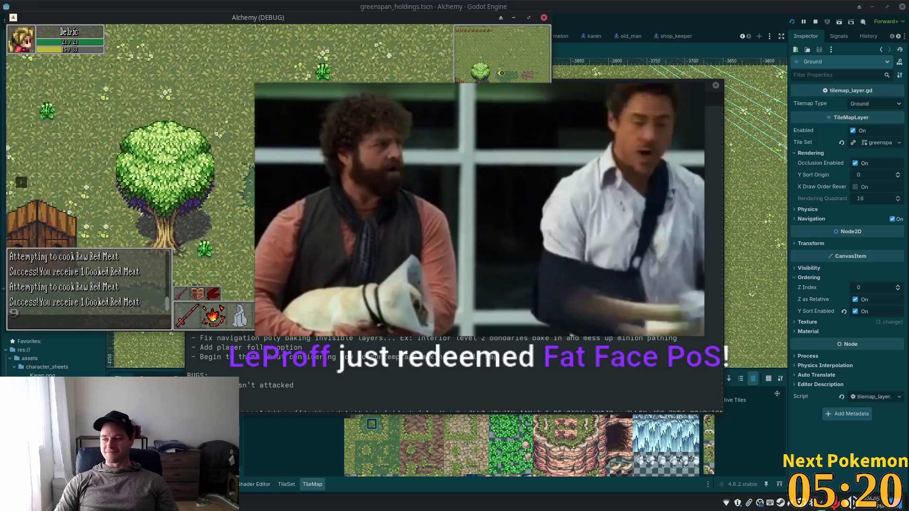
{"action": "key", "text": "a"}
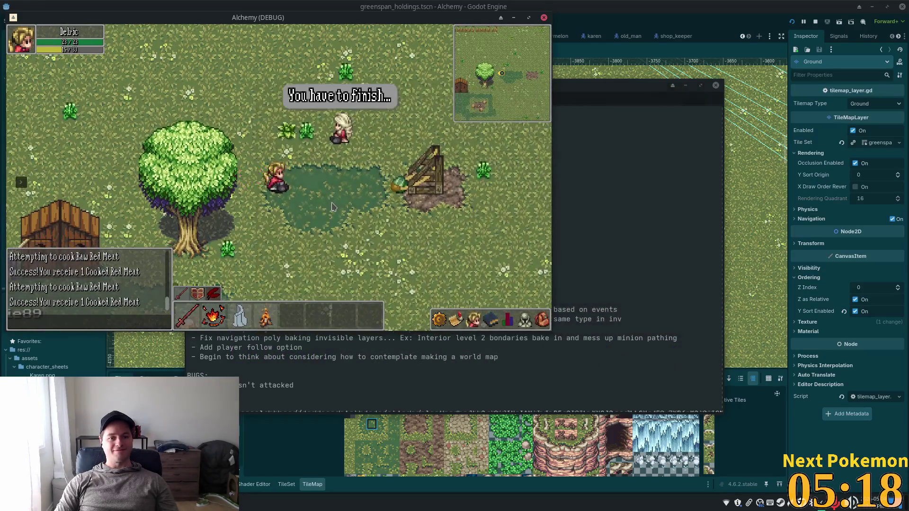
Walk the player down-right across the meadow past the large tree into the trees.
{"action": "key", "text": "d"}
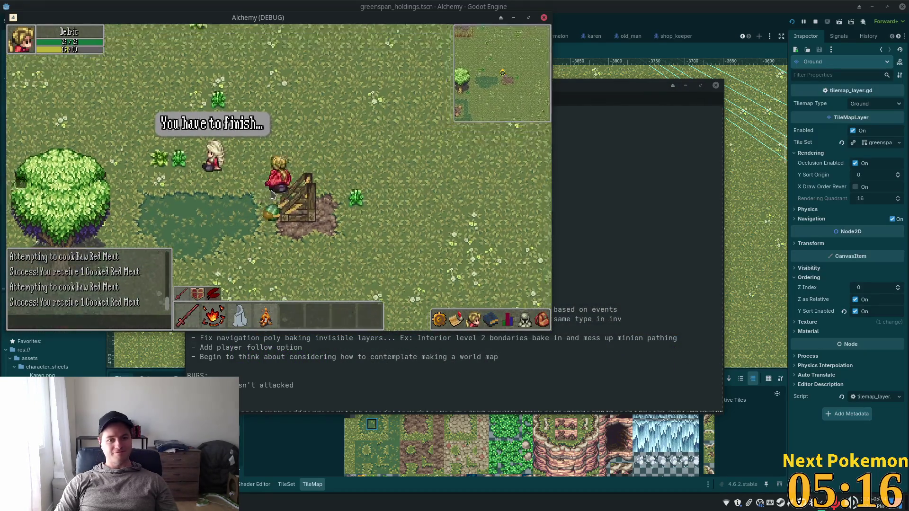
{"action": "key", "text": "w"}
{"action": "key", "text": "d"}
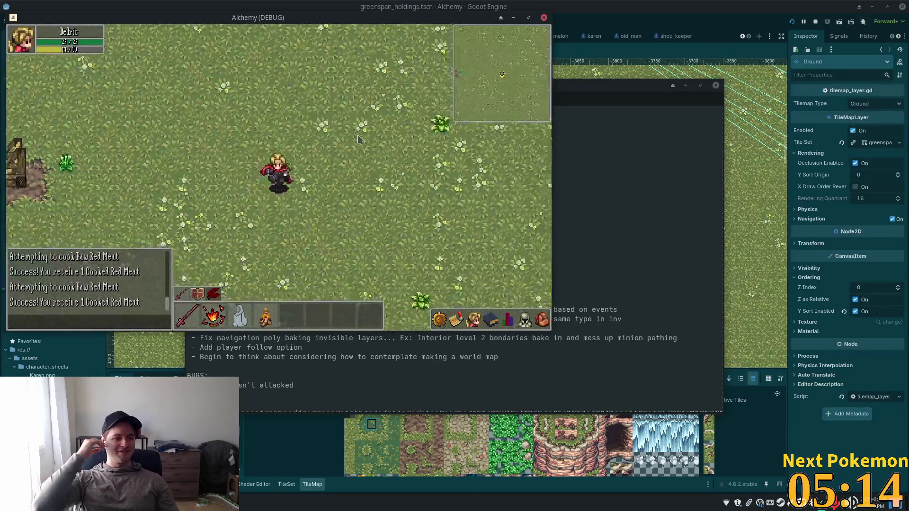
{"action": "key", "text": "s"}
{"action": "key", "text": "d"}
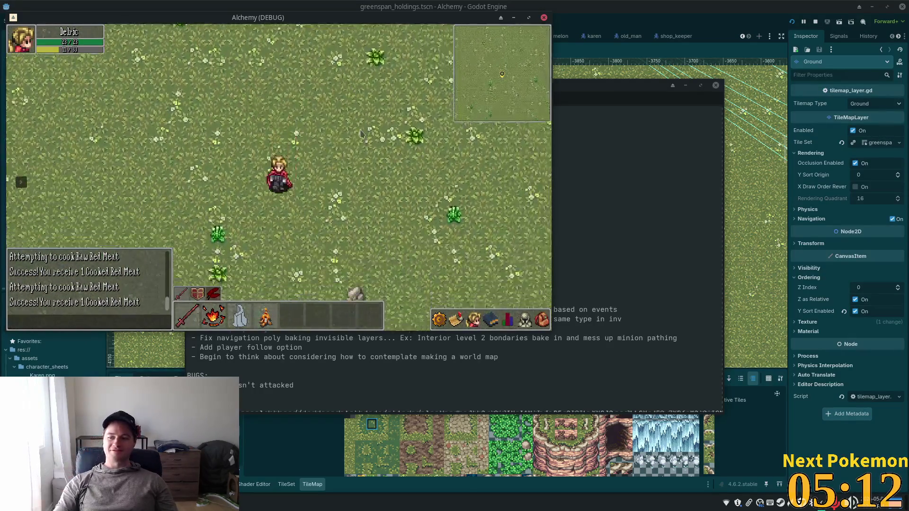
{"action": "key", "text": "s"}
{"action": "key", "text": "d"}
{"action": "key", "text": "s"}
{"action": "key", "text": "d"}
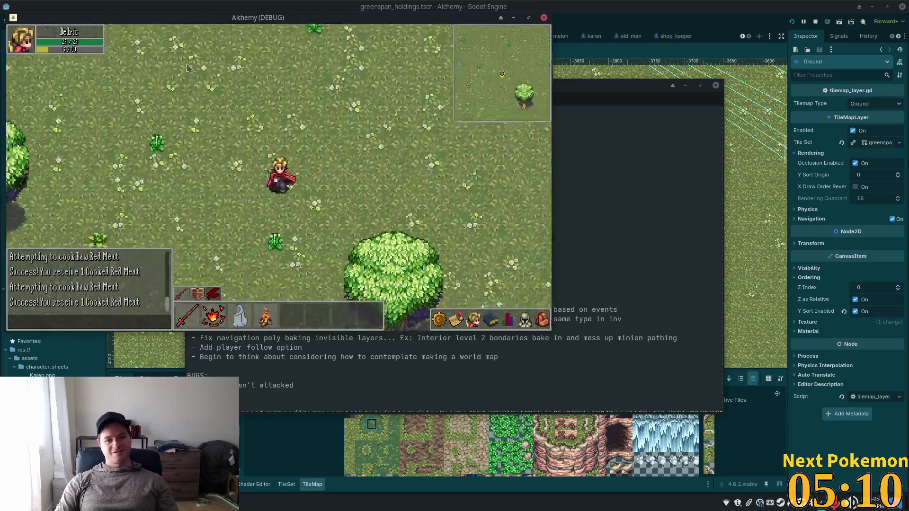
{"action": "key", "text": "s"}
{"action": "key", "text": "d"}
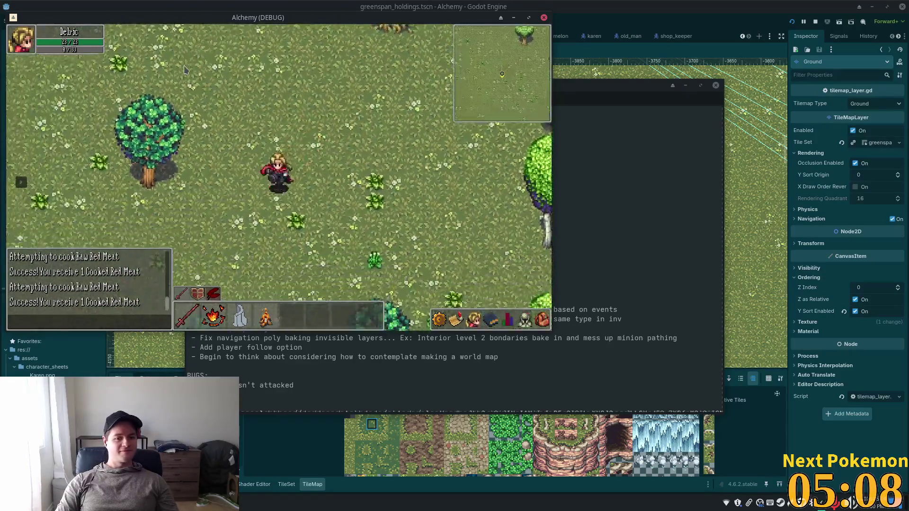
{"action": "key", "text": "s"}
{"action": "key", "text": "d"}
{"action": "key", "text": "s"}
{"action": "key", "text": "d"}
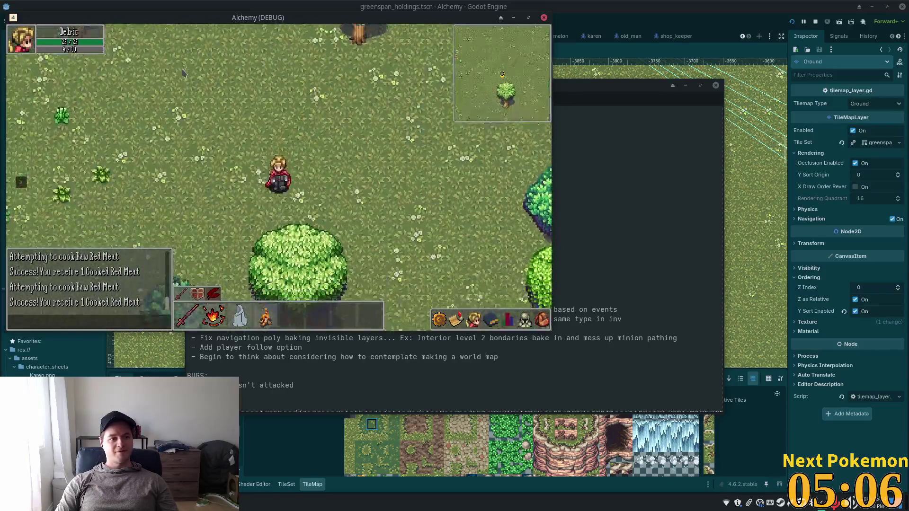
{"action": "key", "text": "s"}
{"action": "key", "text": "d"}
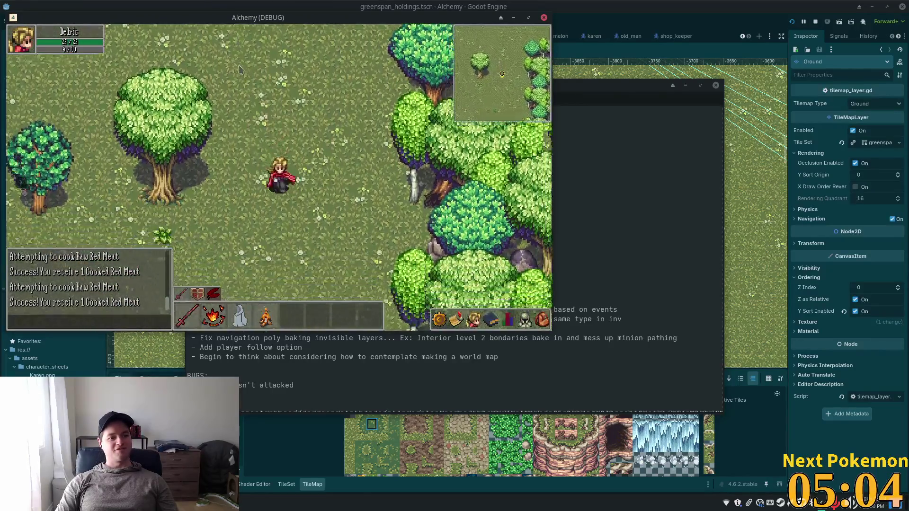
{"action": "key", "text": "s"}
{"action": "key", "text": "d"}
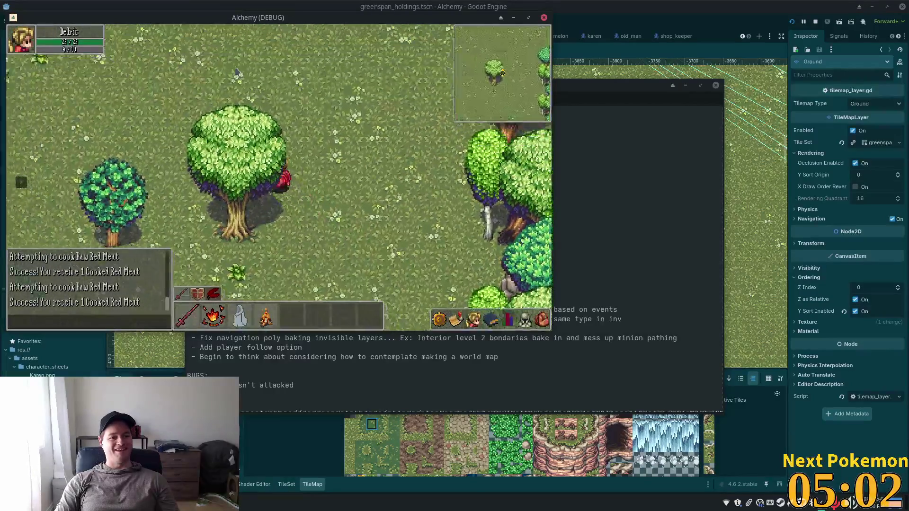
Walk back up-left past the tree to the wooden house and campfire.
{"action": "key", "text": "w"}
{"action": "key", "text": "a"}
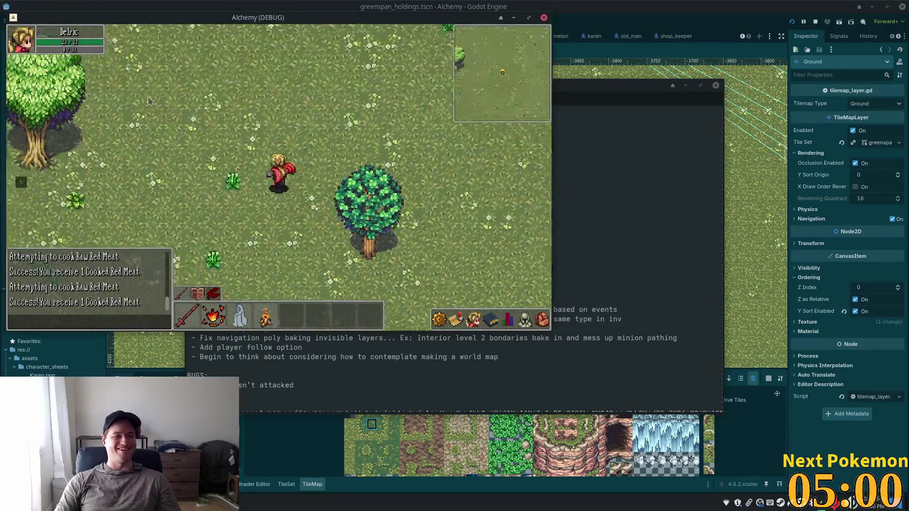
{"action": "key", "text": "w"}
{"action": "key", "text": "a"}
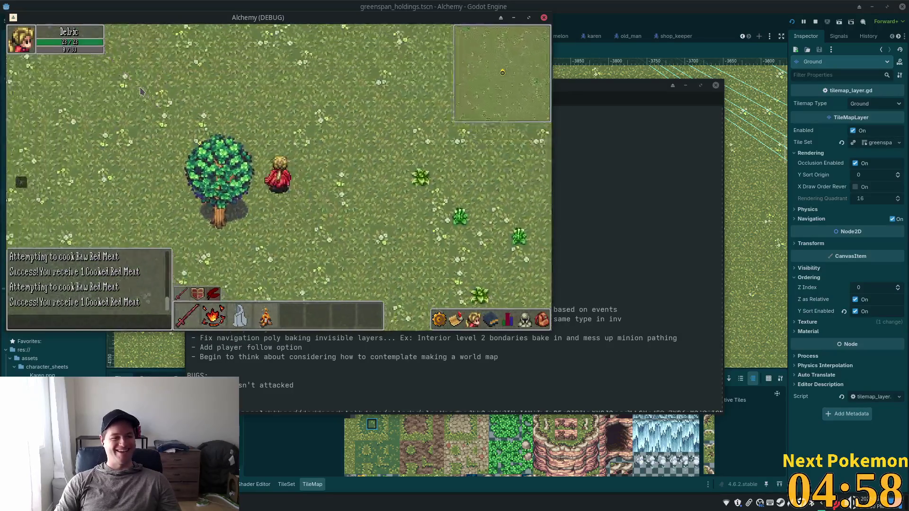
{"action": "key", "text": "w"}
{"action": "key", "text": "a"}
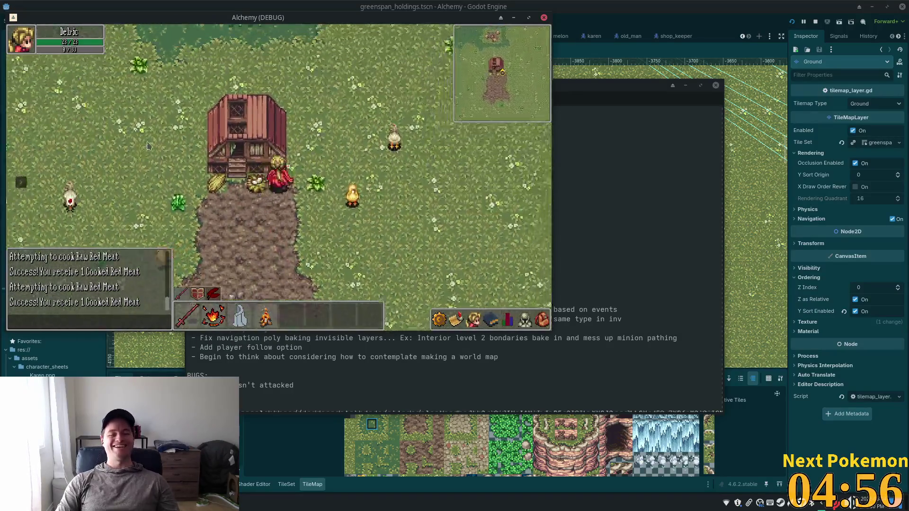
{"action": "key", "text": "w+d"}
{"action": "key", "text": "w+a"}
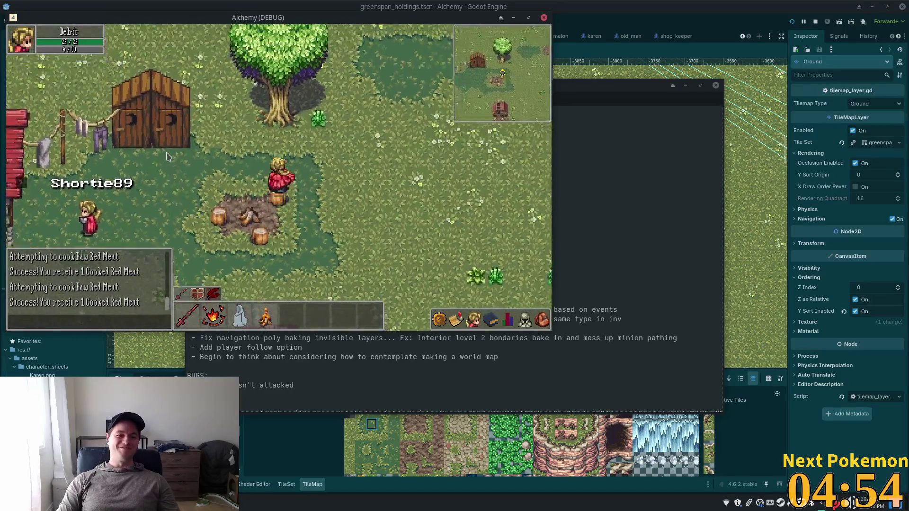
{"action": "key", "text": "w+a"}
Walk the player right toward the shed, then back left toward the tree.
{"action": "key", "text": "d"}
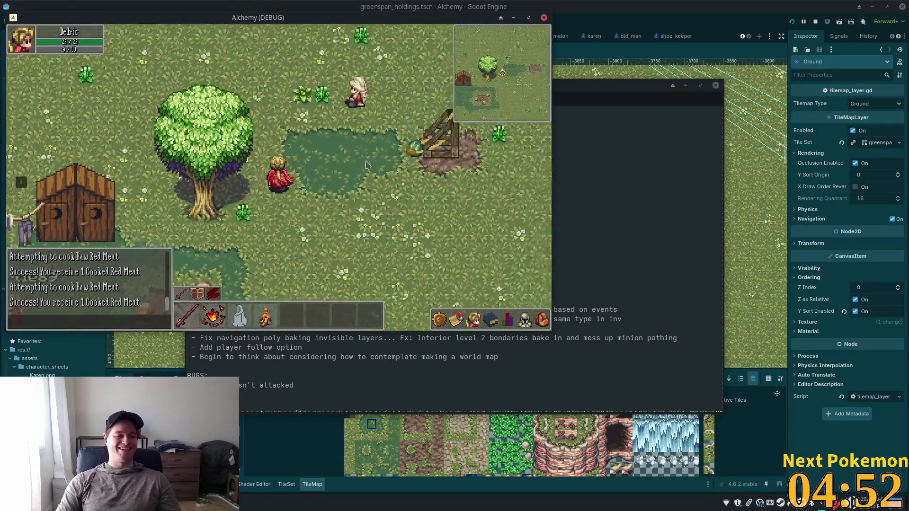
{"action": "key", "text": "w+d"}
{"action": "key", "text": "d"}
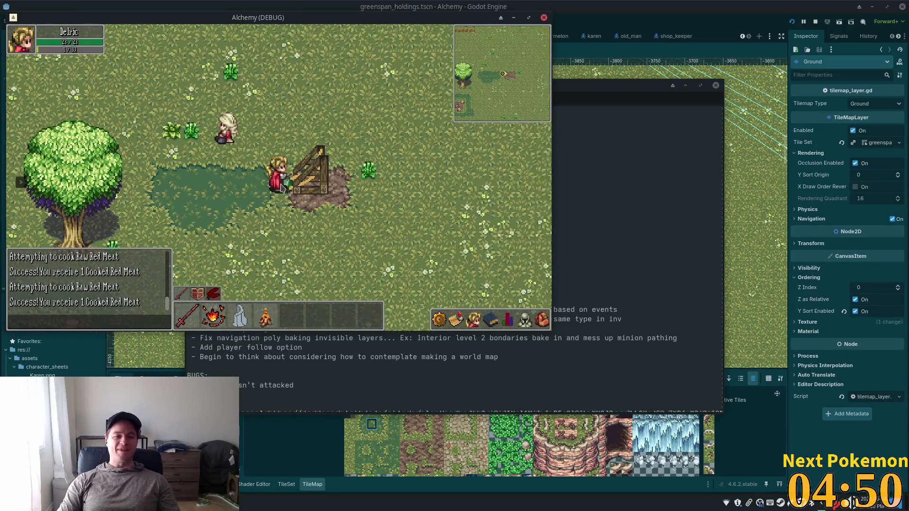
{"action": "left_click", "coordinate": [285, 187]}
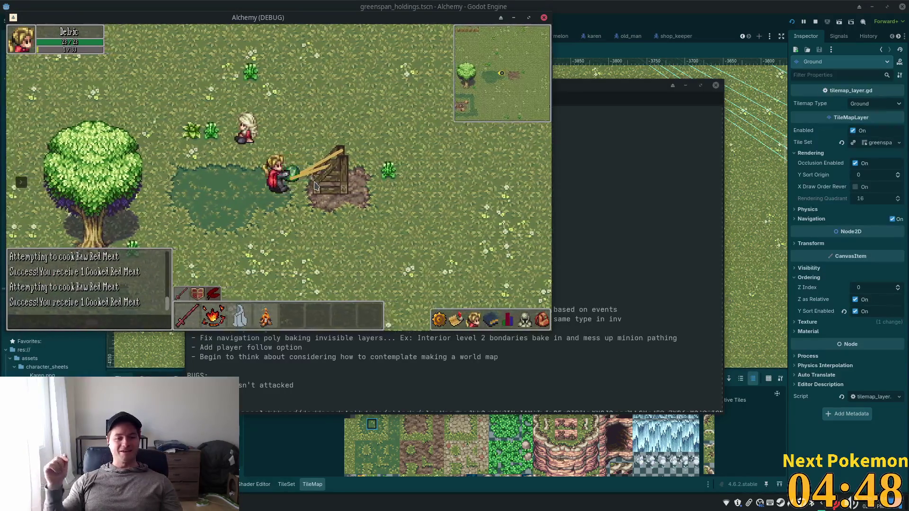
{"action": "key", "text": "a"}
{"action": "key", "text": "a"}
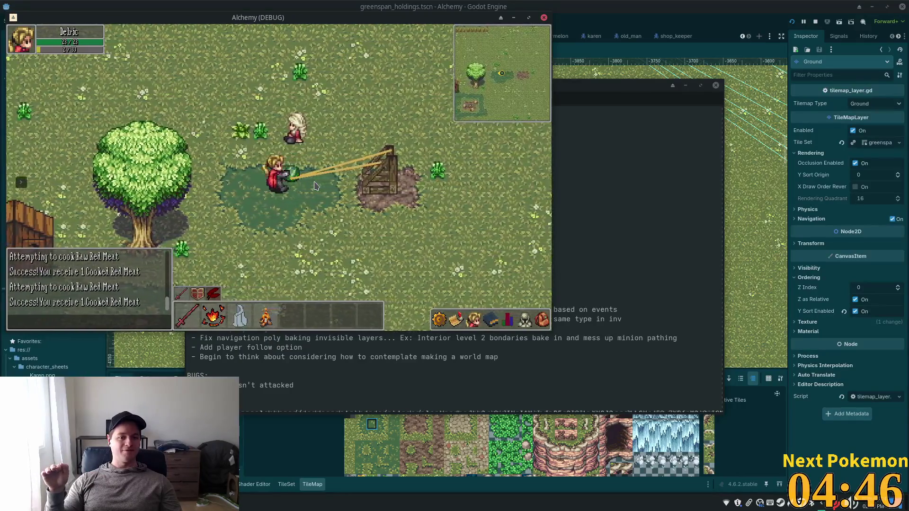
{"action": "key", "text": "a"}
{"action": "key", "text": "a"}
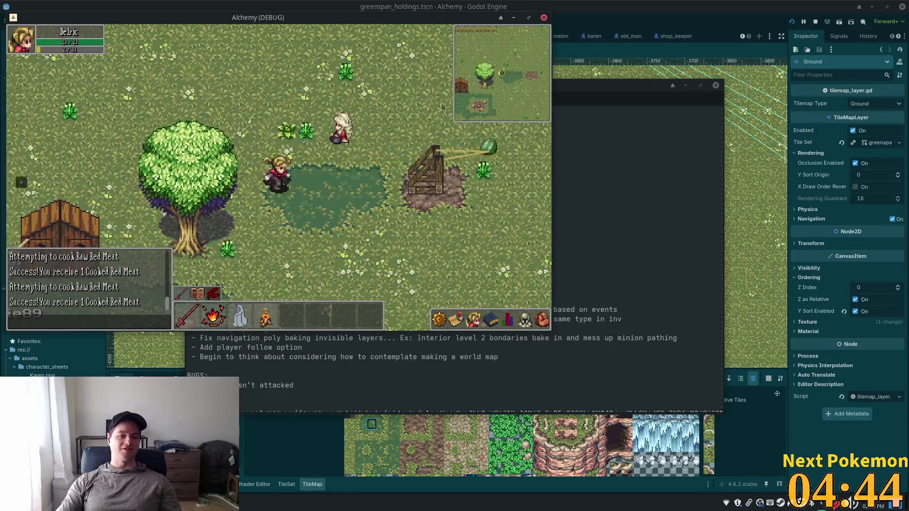
{"action": "key", "text": "a"}
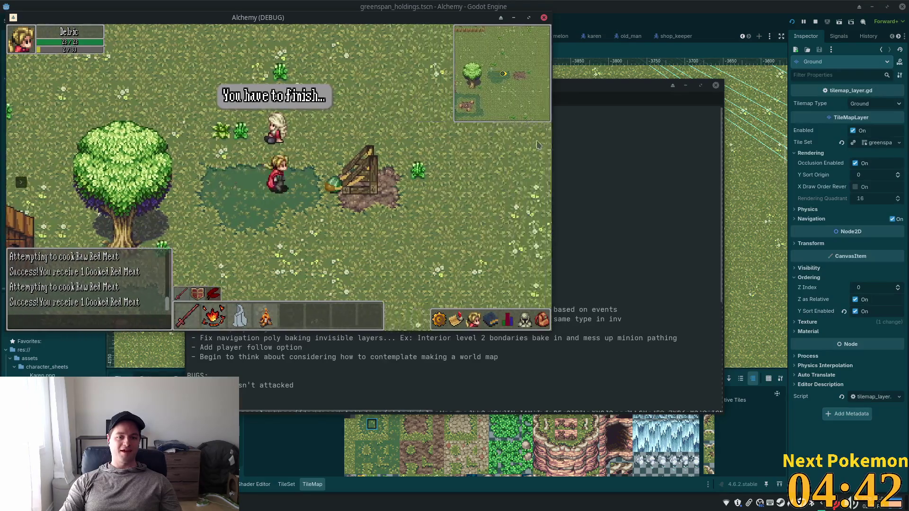
{"action": "key", "text": "d"}
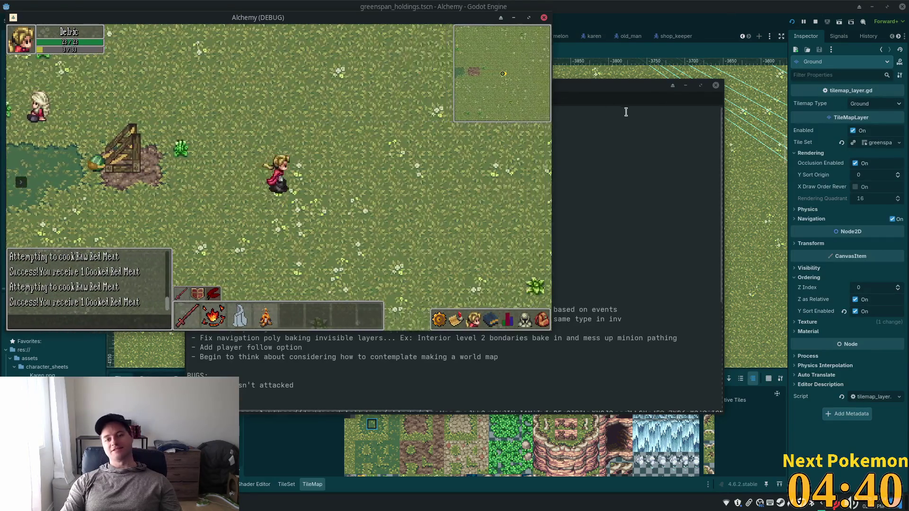
{"action": "key", "text": "a"}
{"action": "key", "text": "a"}
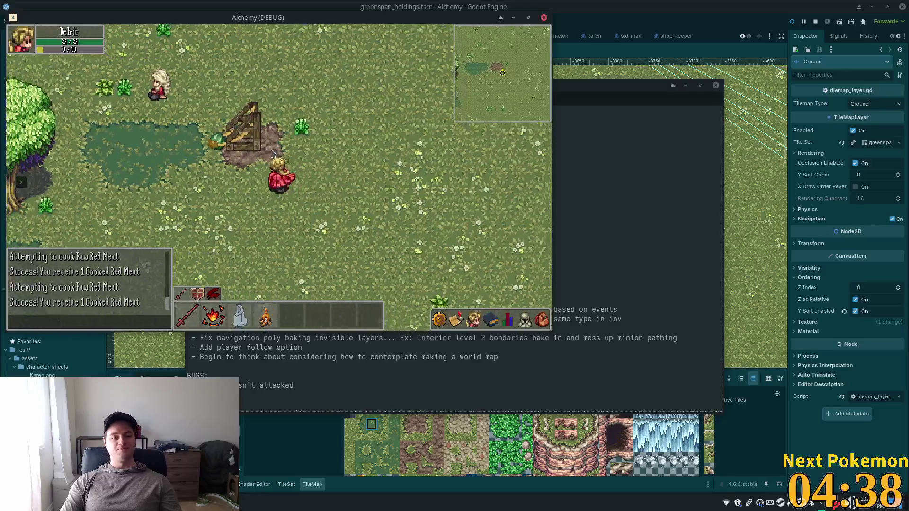
Walk to the crafting table and back left, stretching the slingshot band until it disappears.
{"action": "key", "text": "s"}
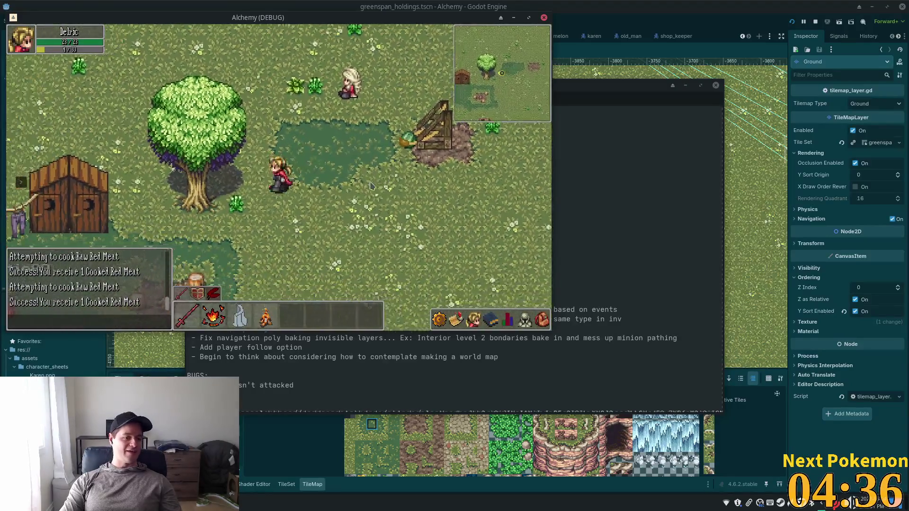
{"action": "key", "text": "w"}
{"action": "key", "text": "d"}
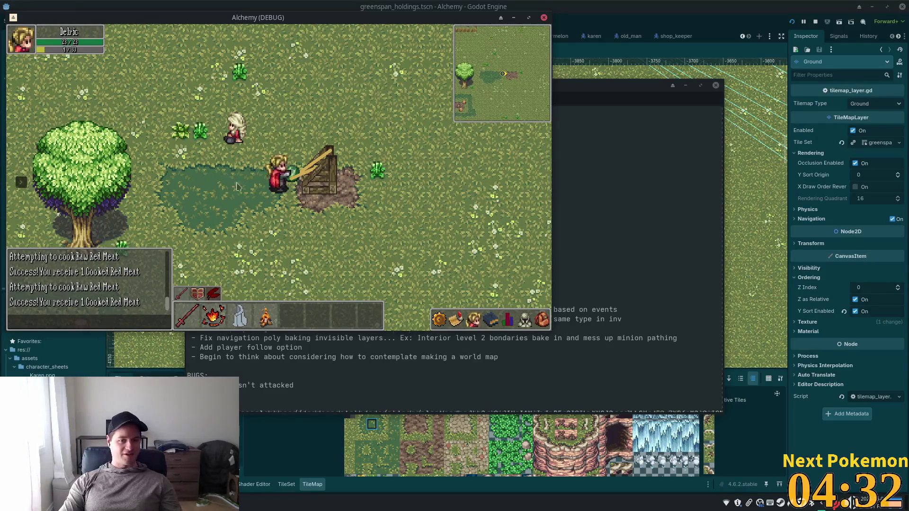
{"action": "key", "text": "a"}
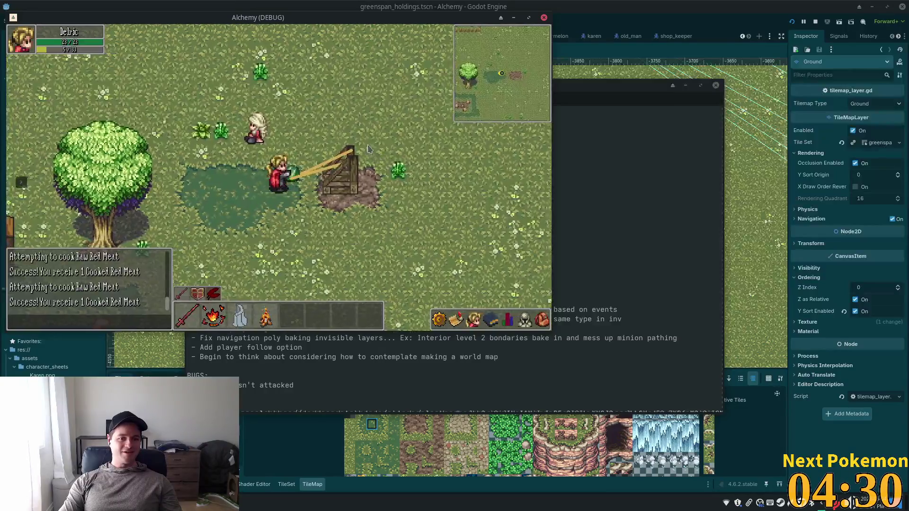
{"action": "key", "text": "a"}
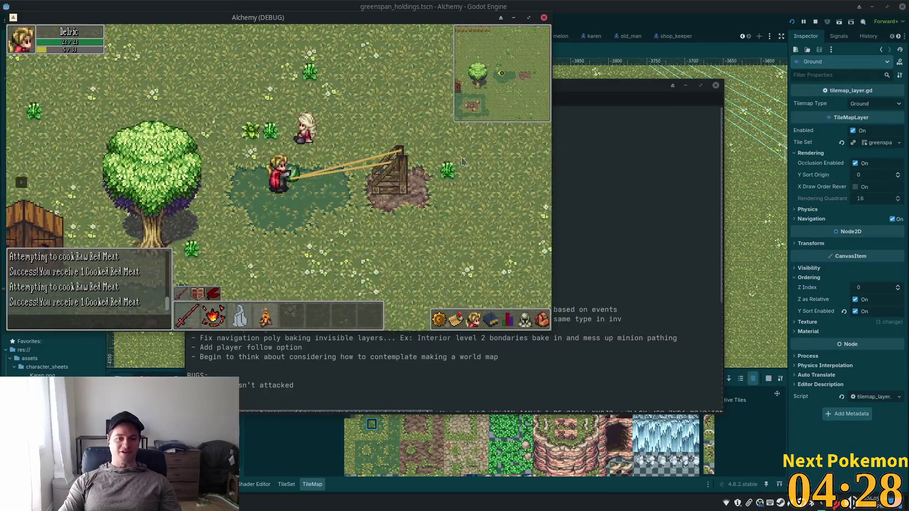
{"action": "key", "text": "a"}
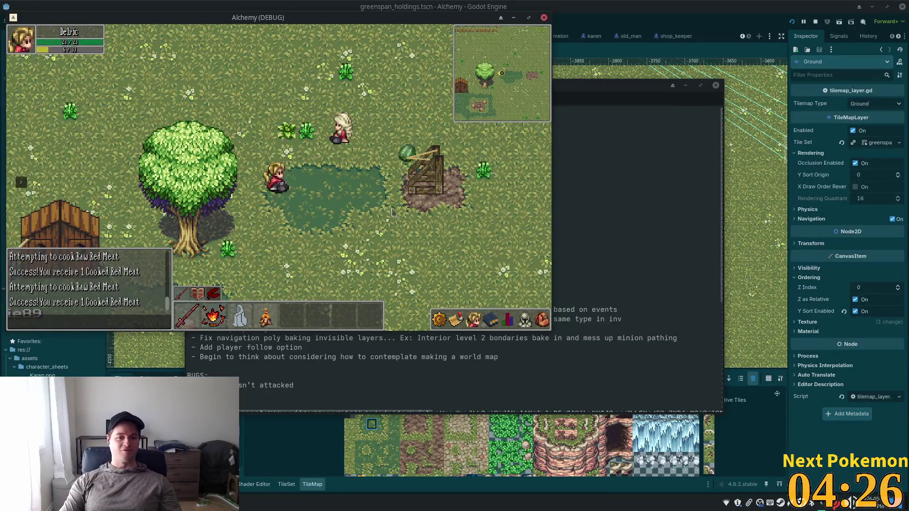
{"action": "key", "text": "d"}
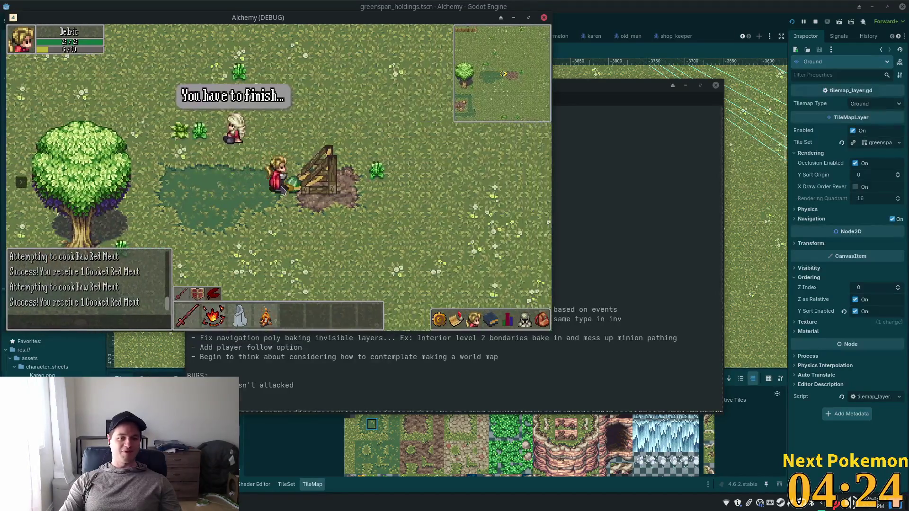
{"action": "key", "text": "a"}
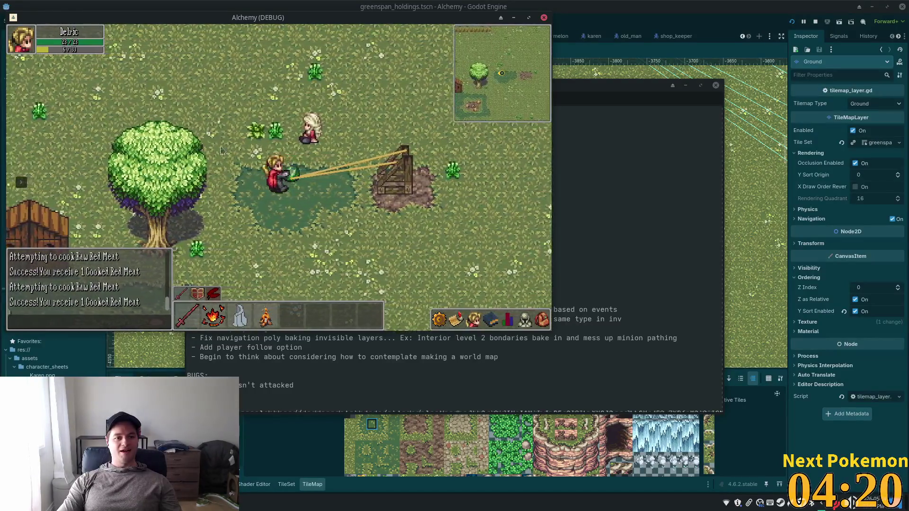
{"action": "key", "text": "a"}
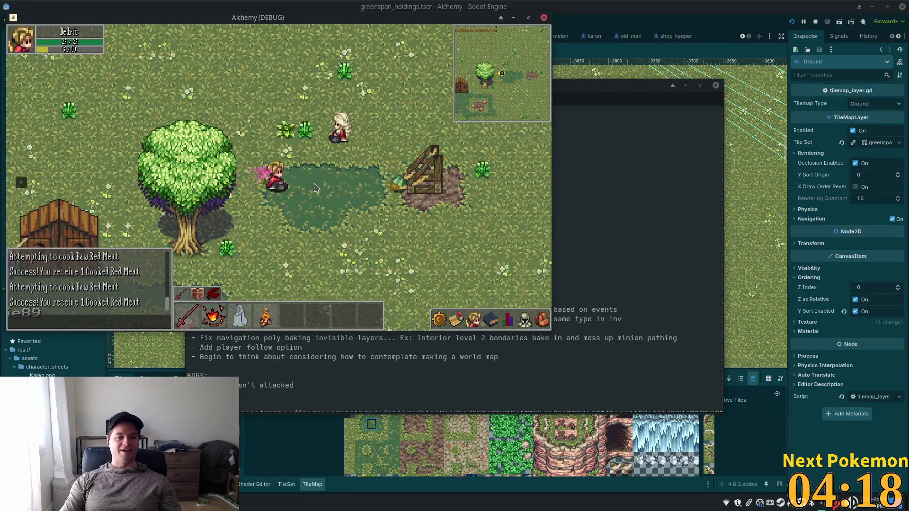
Send the player around to the green item by the structure.
{"action": "key", "text": "d"}
{"action": "key", "text": "s"}
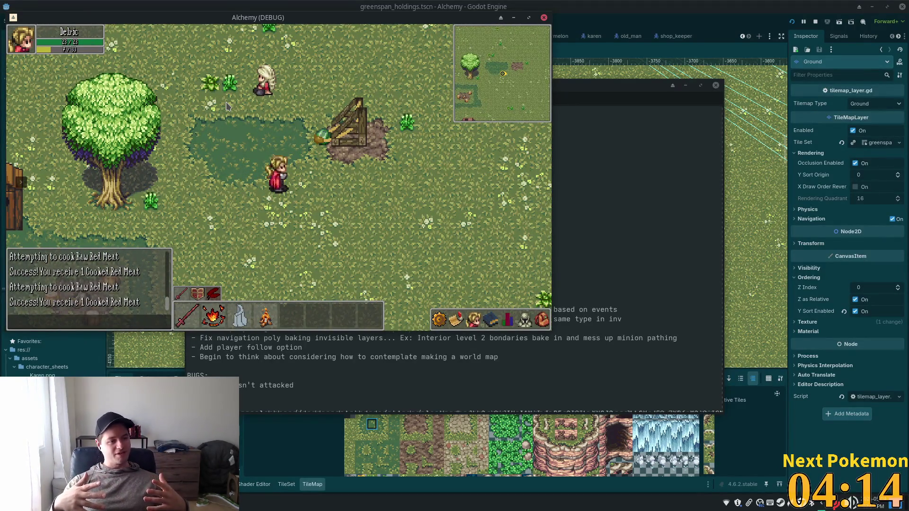
{"action": "key", "text": "w"}
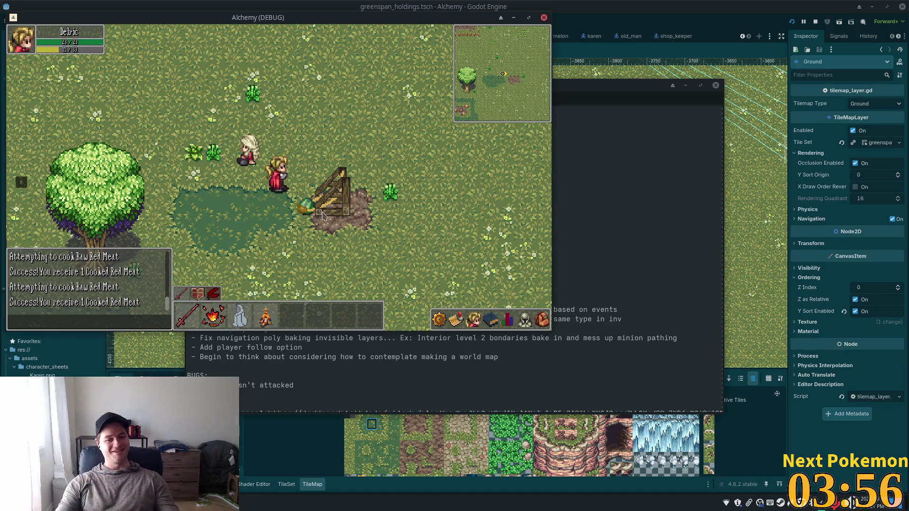
{"action": "left_click", "coordinate": [327, 224]}
{"action": "left_click", "coordinate": [265, 191]}
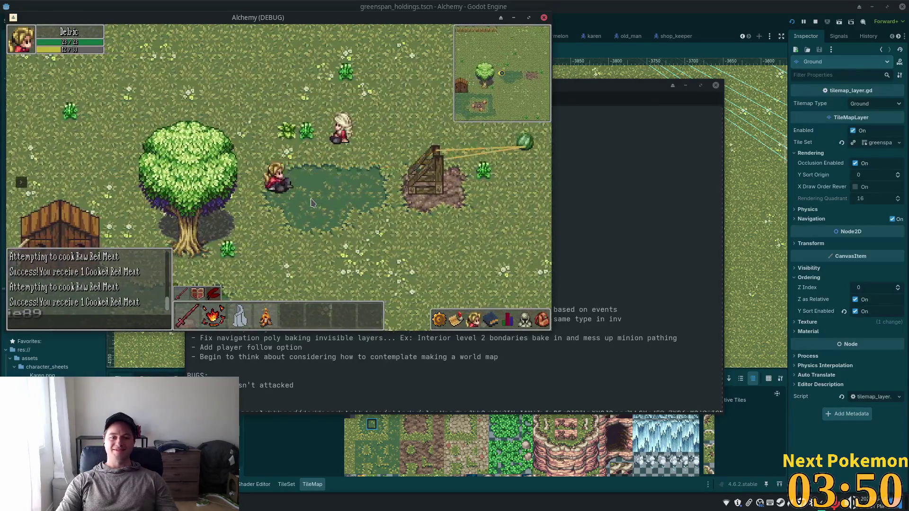
{"action": "left_click", "coordinate": [399, 185]}
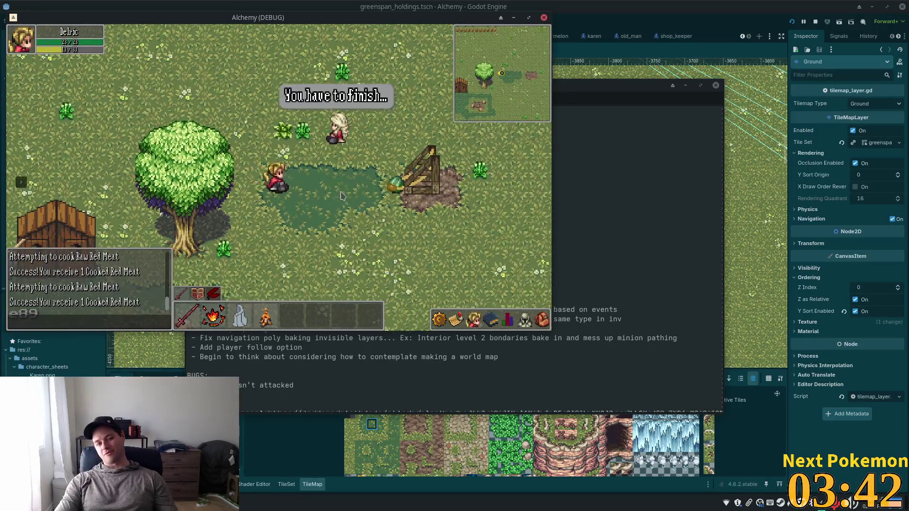
Stretch the band toward the wooden frame once more, then close the game window.
{"action": "key", "text": "d"}
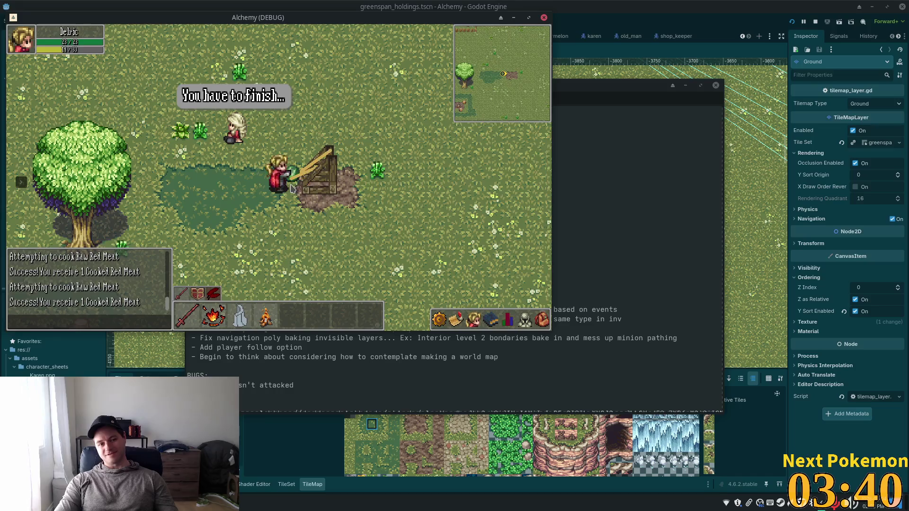
{"action": "key", "text": "a"}
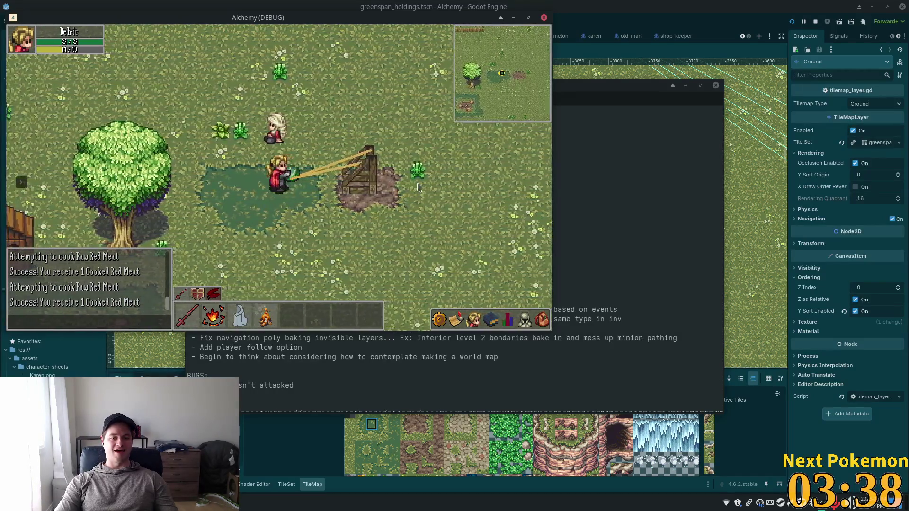
{"action": "key", "text": "a"}
{"action": "key", "text": "a"}
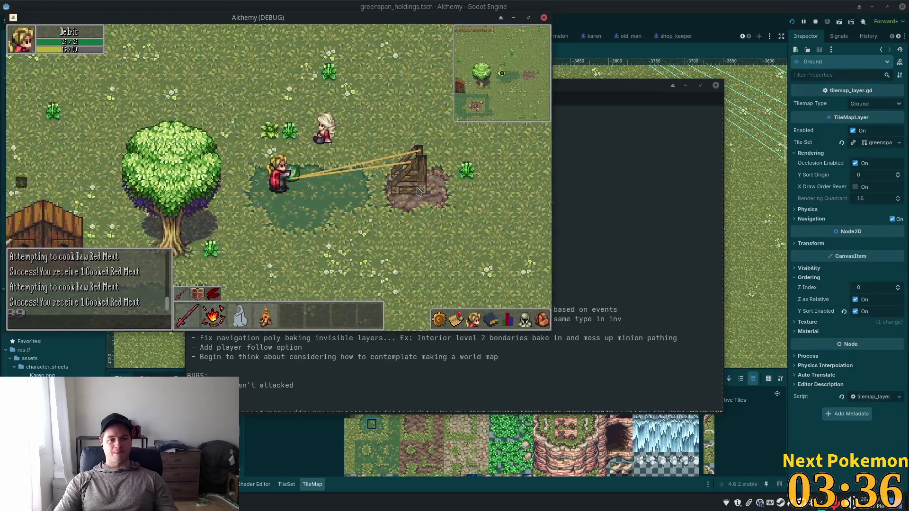
{"action": "key", "text": "w"}
{"action": "key", "text": "a"}
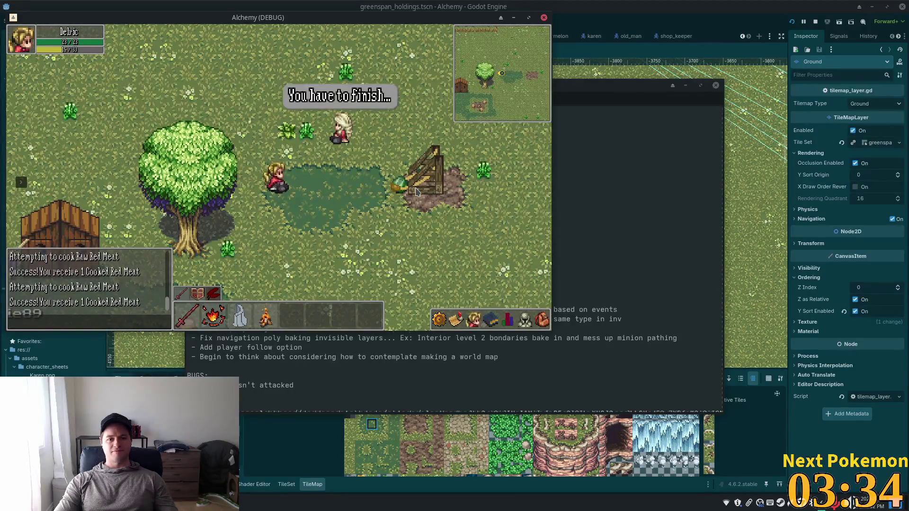
{"action": "key", "text": "s"}
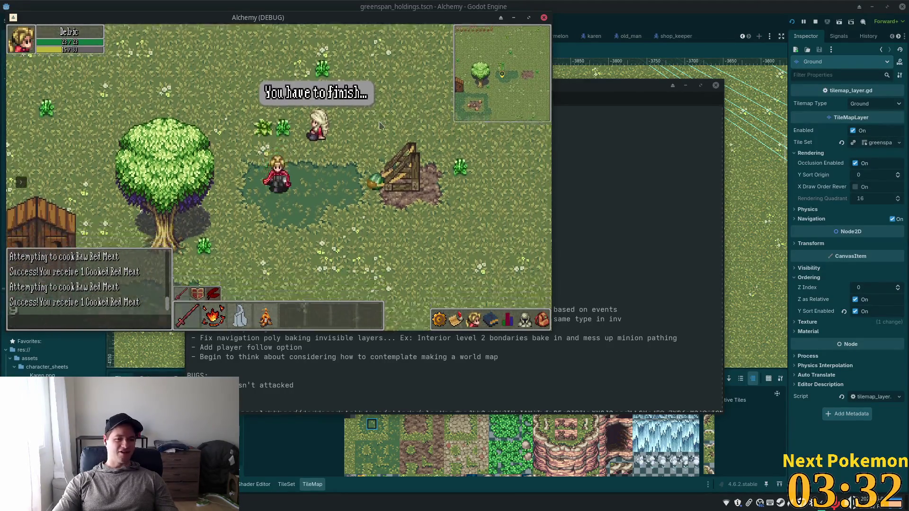
{"action": "key", "text": "d"}
{"action": "key", "text": "w"}
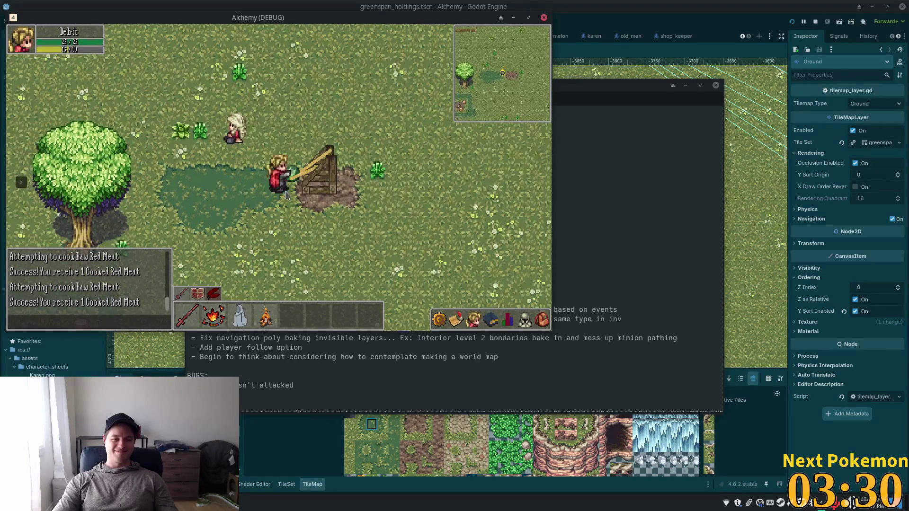
{"action": "left_click", "coordinate": [289, 197]}
{"action": "key", "text": "a"}
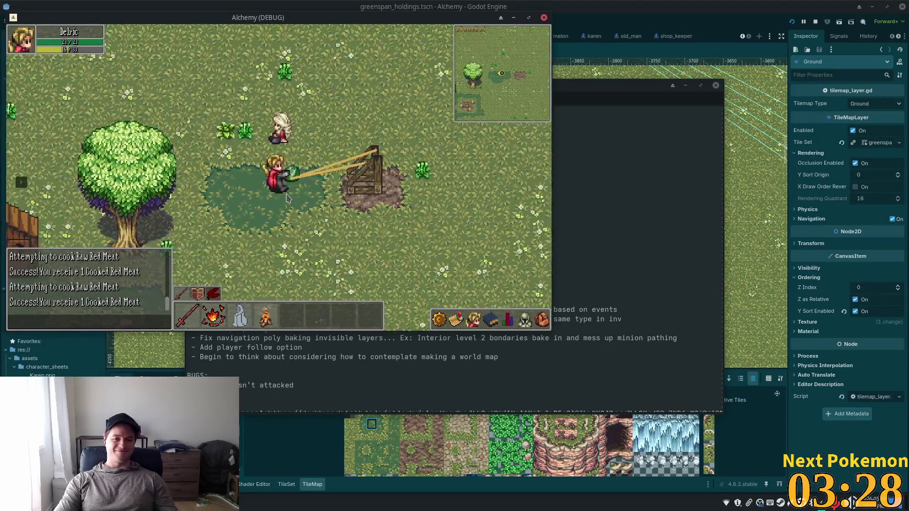
{"action": "key", "text": "a"}
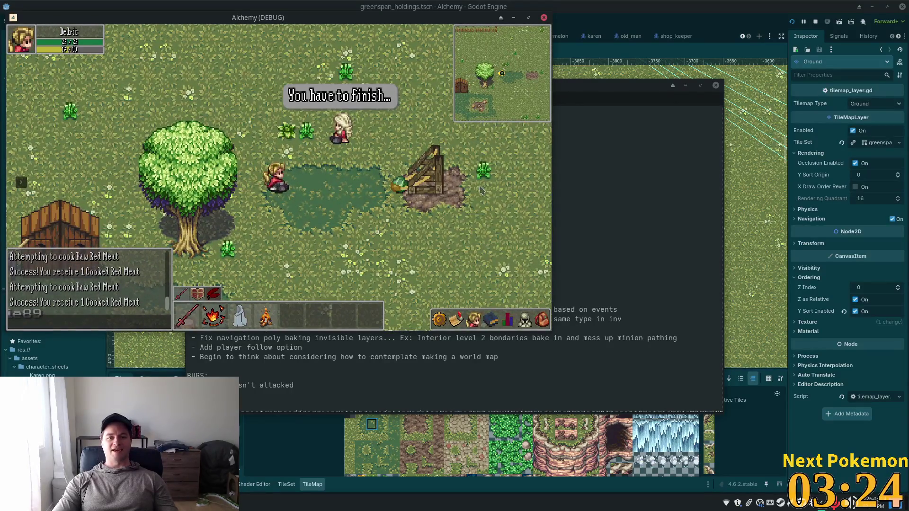
{"action": "key", "text": "w"}
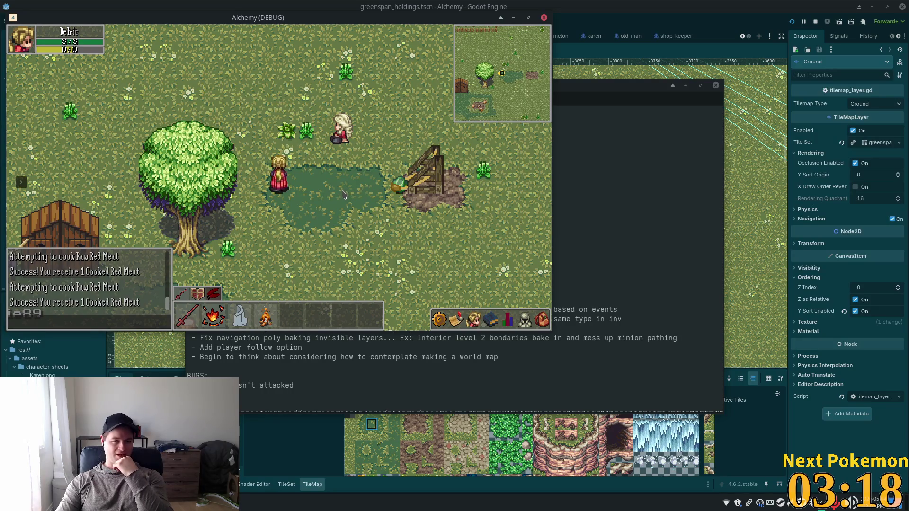
{"action": "left_click", "coordinate": [544, 18]}
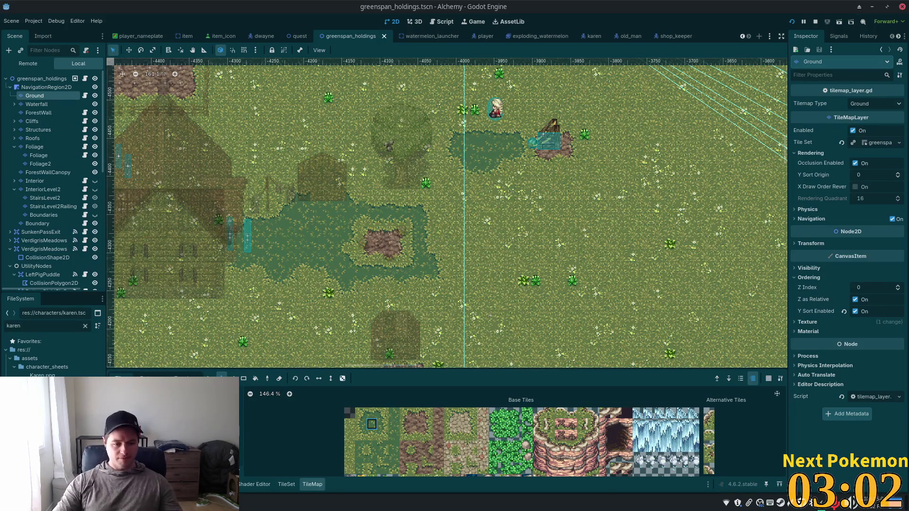
Switch to Cursor and open the watermelon_launcher.gd script.
{"action": "key", "text": "alt+Tab"}
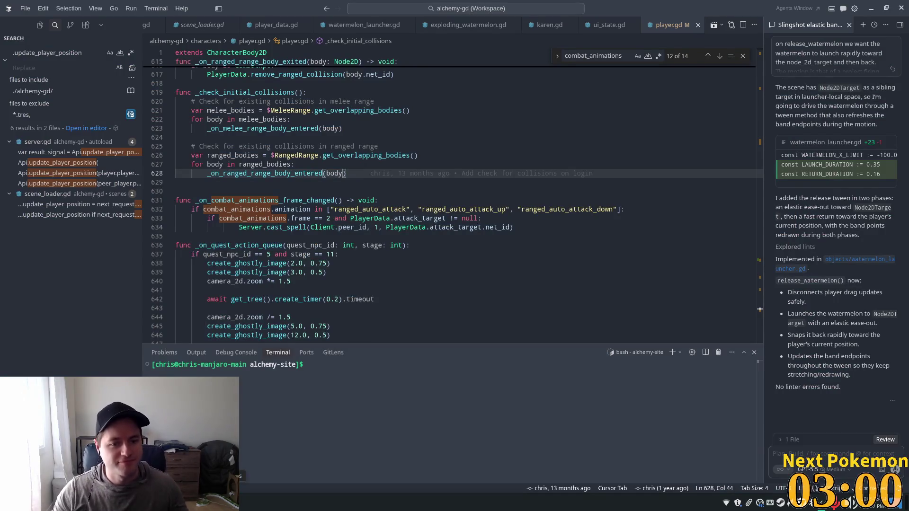
{"action": "left_click", "coordinate": [362, 110]}
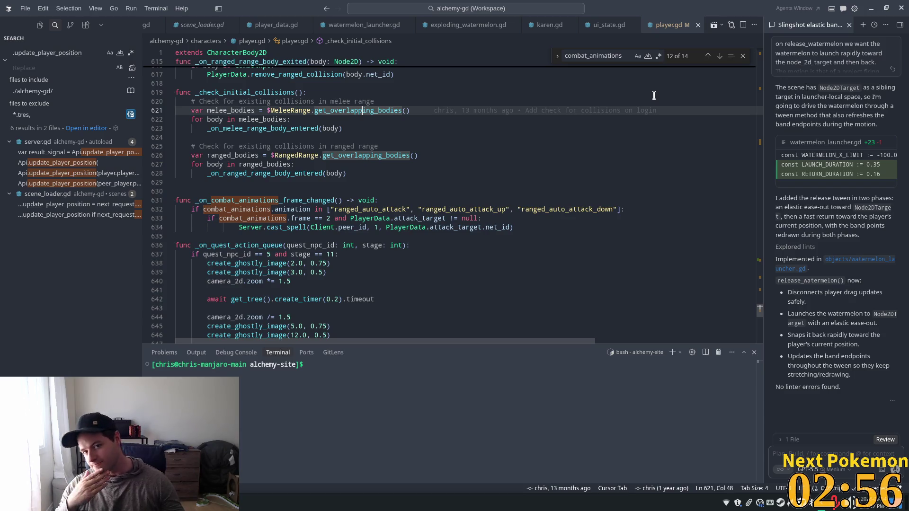
{"action": "left_click", "coordinate": [333, 27]}
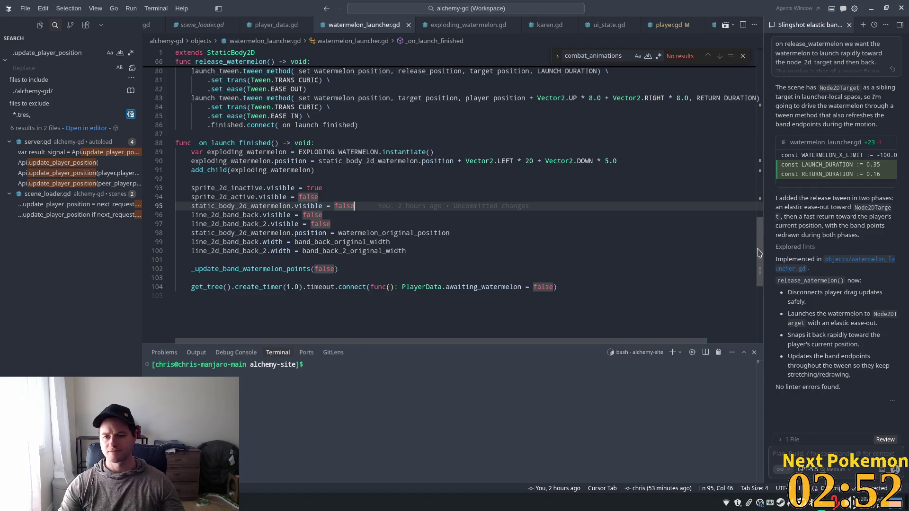
{"action": "scroll", "coordinate": [758, 252], "scroll_direction": "up", "scroll_amount": 15}
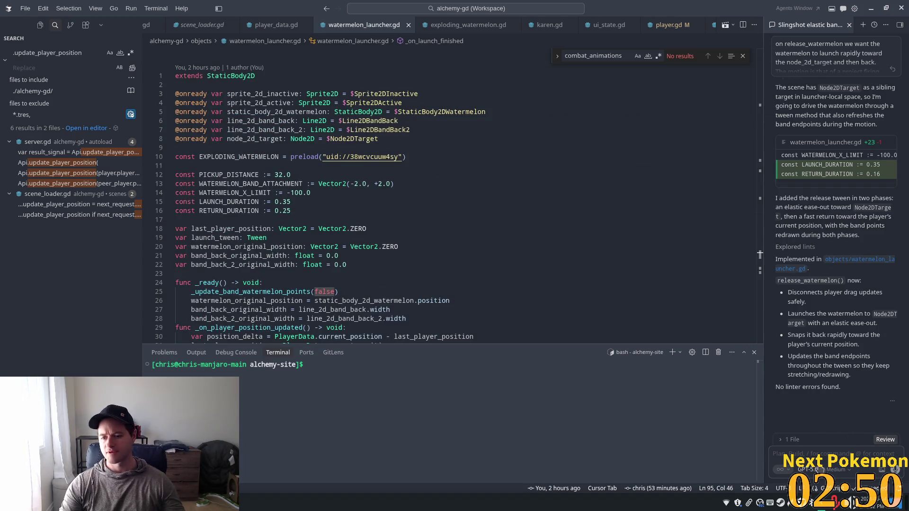
Draft a chat question asking for a simple way to add texture to the two solid-colour Line2Ds.
{"action": "left_click", "coordinate": [818, 468]}
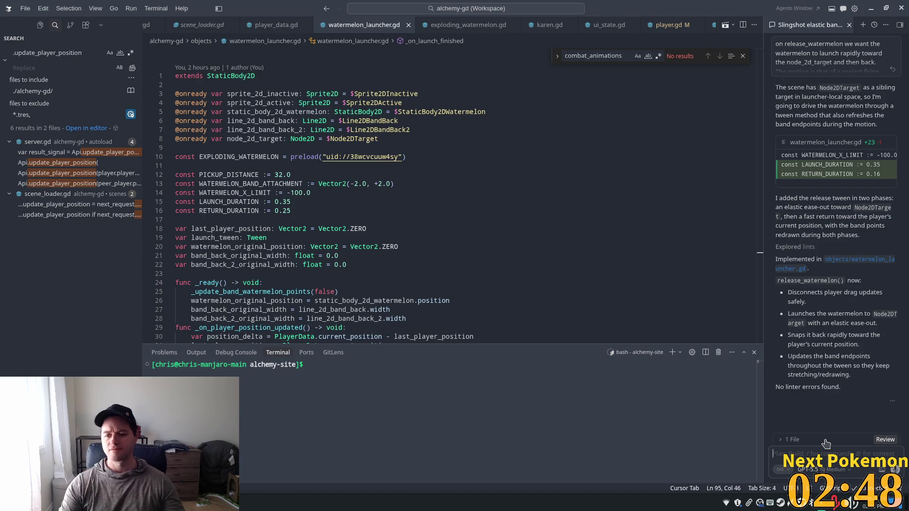
{"action": "type", "text": "I have these"}
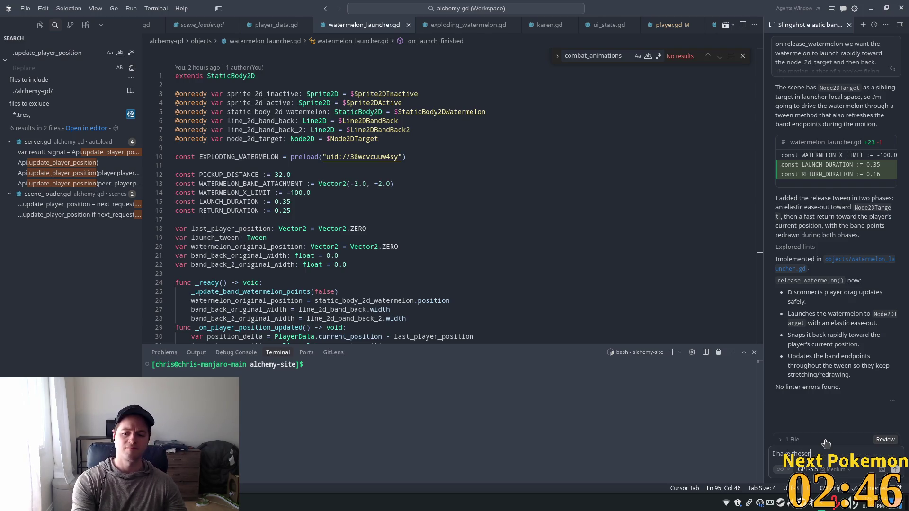
{"action": "type", "text": " two "}
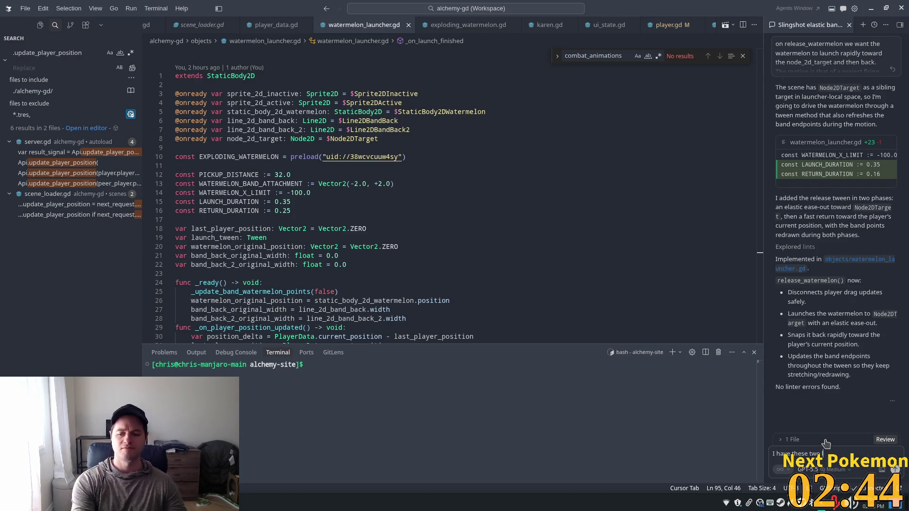
{"action": "type", "text": "line"}
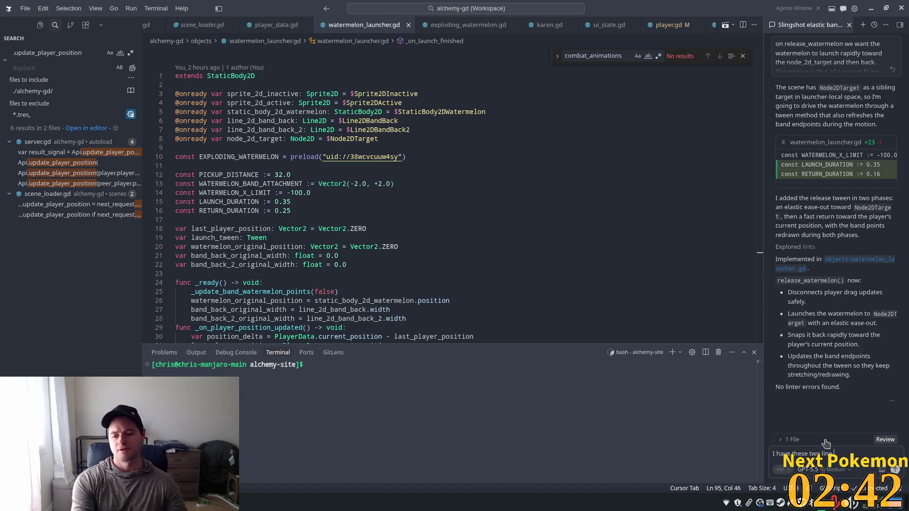
{"action": "type", "text": "2ds, "}
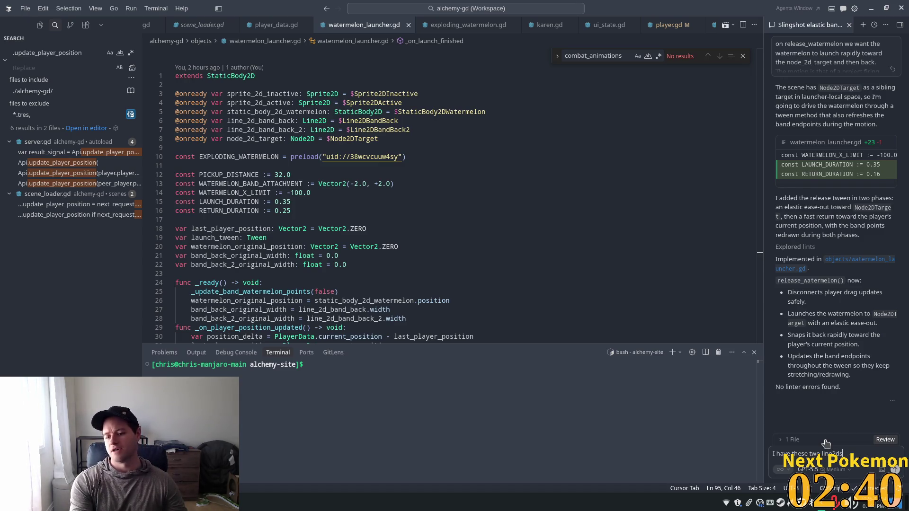
{"action": "type", "text": "the"}
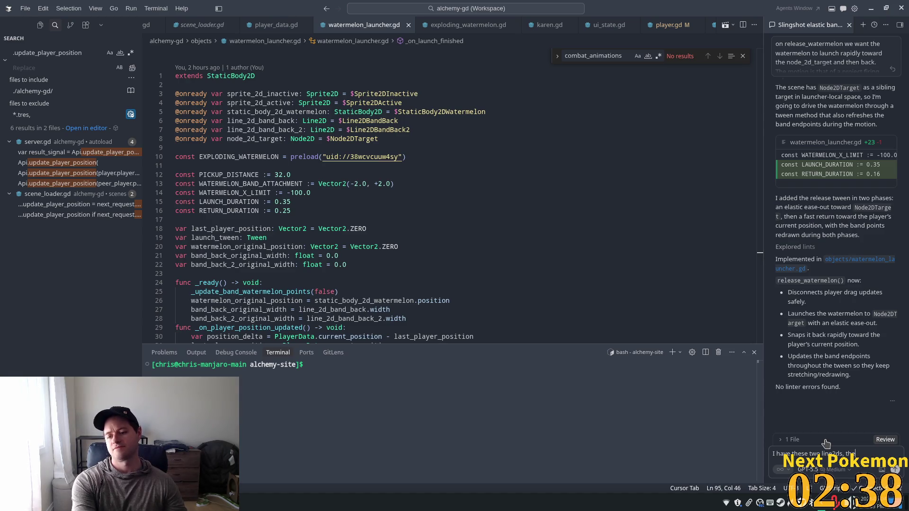
{"action": "type", "text": "y are a solid color"}
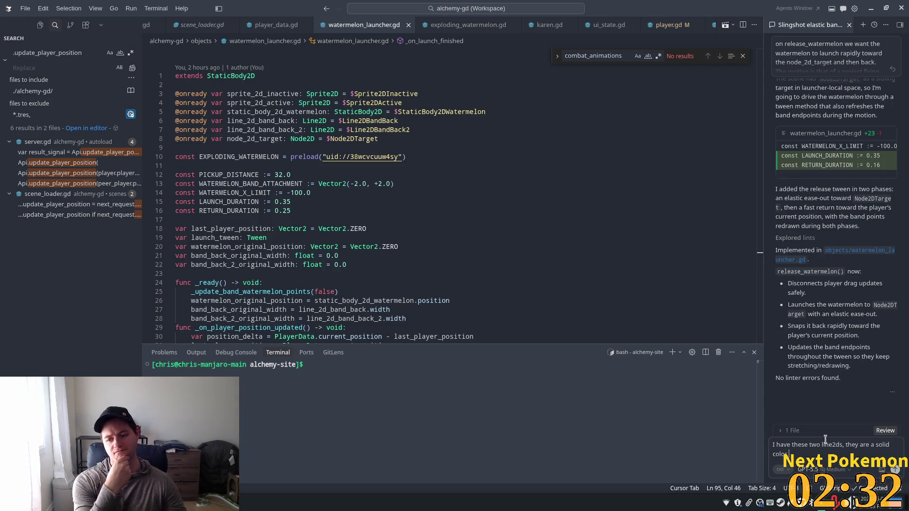
{"action": "type", "text": " is t"}
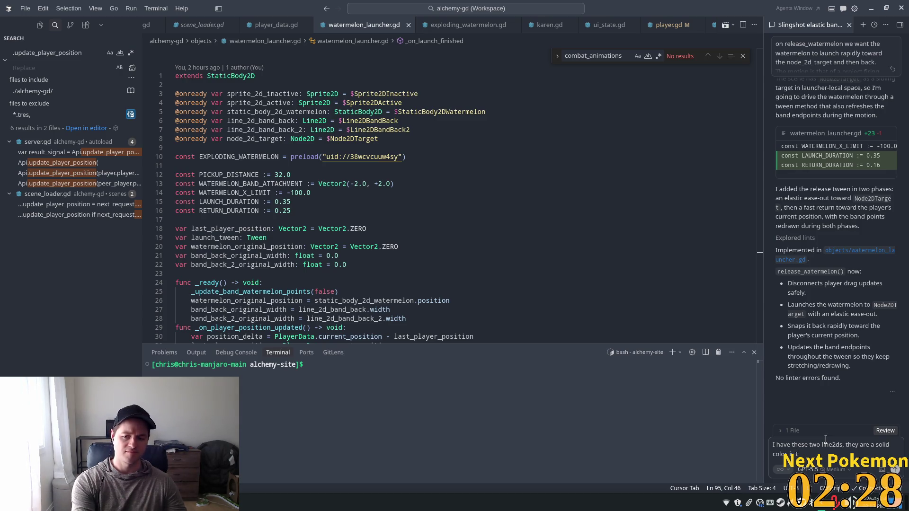
{"action": "type", "text": "here a way to as"}
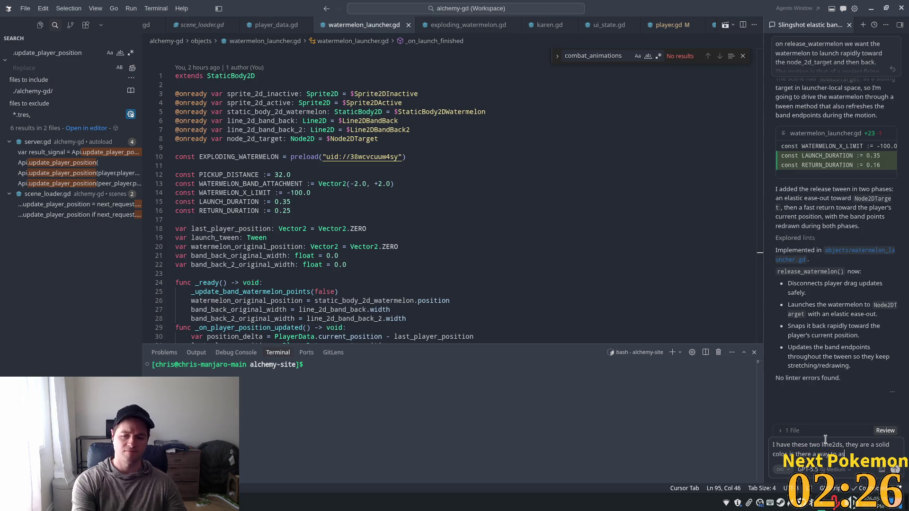
{"action": "key", "text": "BackSpace"}
{"action": "key", "text": "BackSpace"}
{"action": "key", "text": "BackSpace"}
{"action": "key", "text": "BackSpace"}
{"action": "key", "text": "BackSpace"}
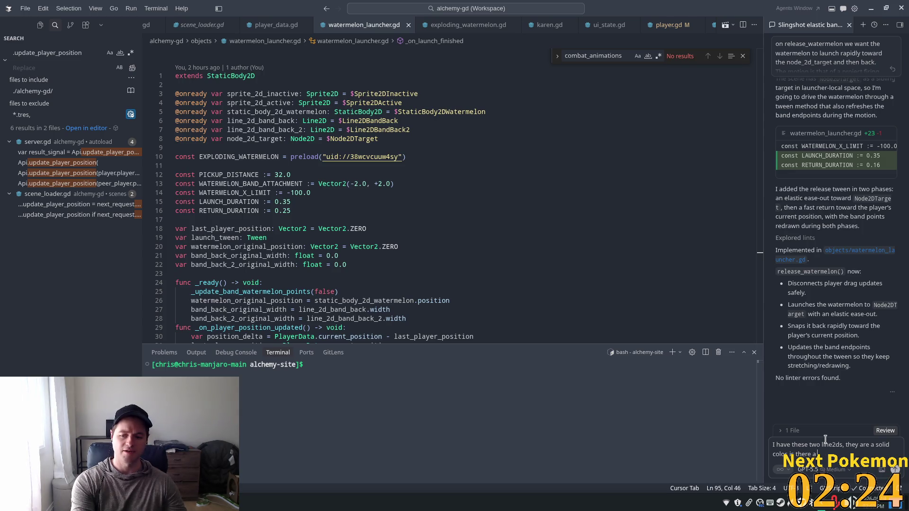
{"action": "type", "text": "simple way"}
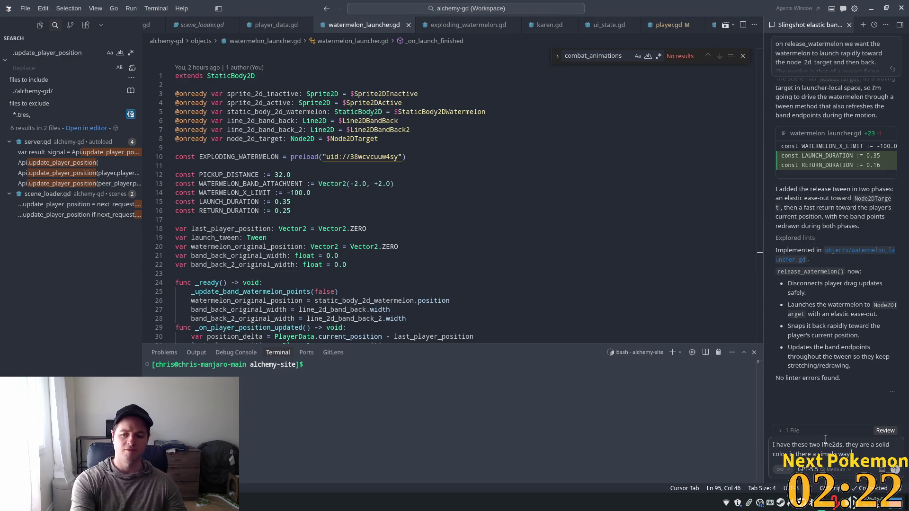
{"action": "type", "text": " to add a"}
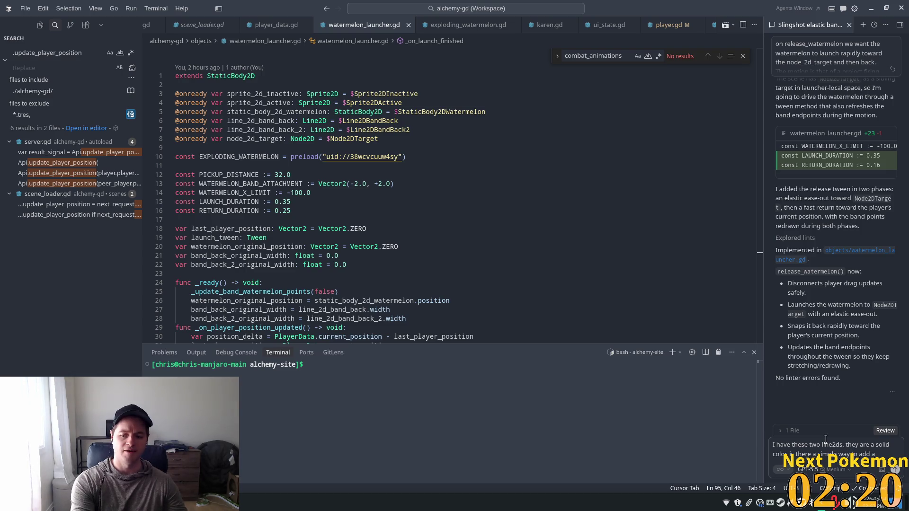
{"action": "type", "text": " bit of tex"}
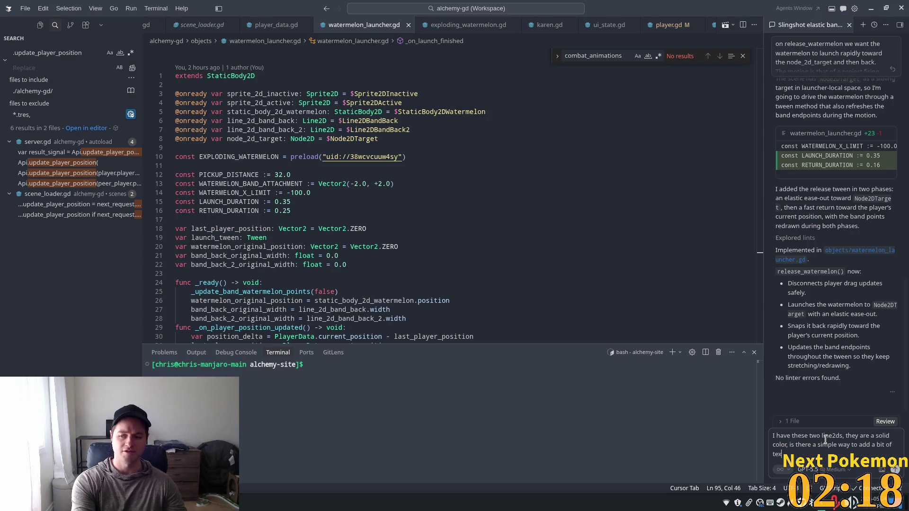
{"action": "type", "text": "ture?"}
Send the texture question and widen the assistant panel to read the reply.
{"action": "key", "text": "Return"}
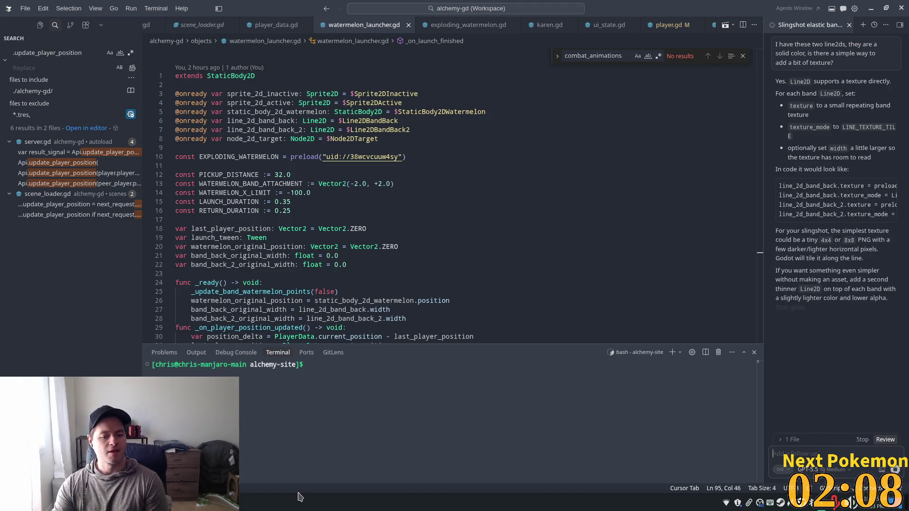
{"action": "mouse_move", "coordinate": [223, 503]}
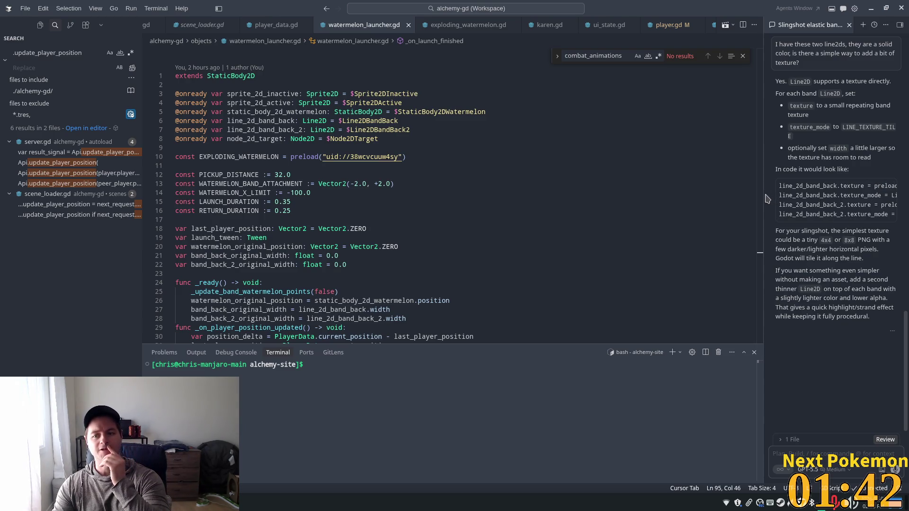
{"action": "mouse_move", "coordinate": [762, 193]}
{"action": "left_mouse_down"}
{"action": "mouse_move", "coordinate": [615, 194]}
{"action": "mouse_move", "coordinate": [624, 195]}
{"action": "left_mouse_up"}
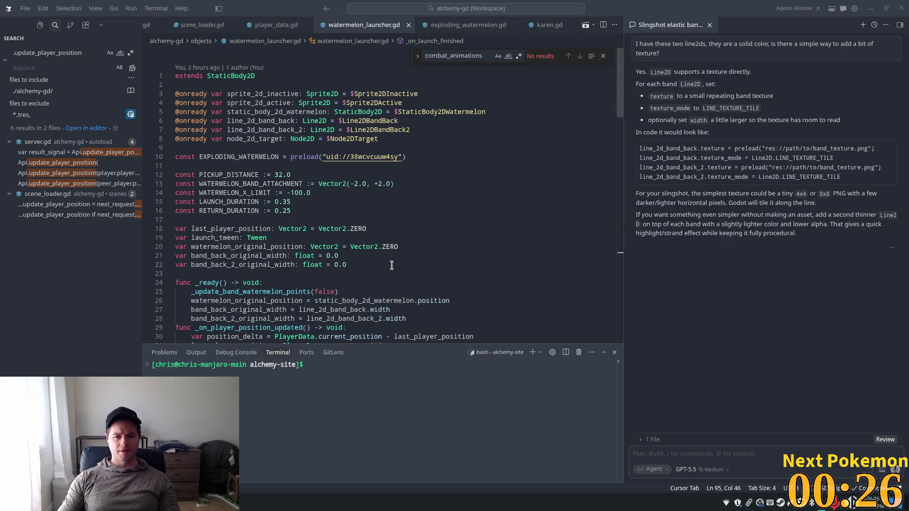
Narrow the assistant panel and look through watermelon_launcher.gd around lines 21–27.
{"action": "left_click_drag", "start_coordinate": [623, 251], "coordinate": [725, 254]}
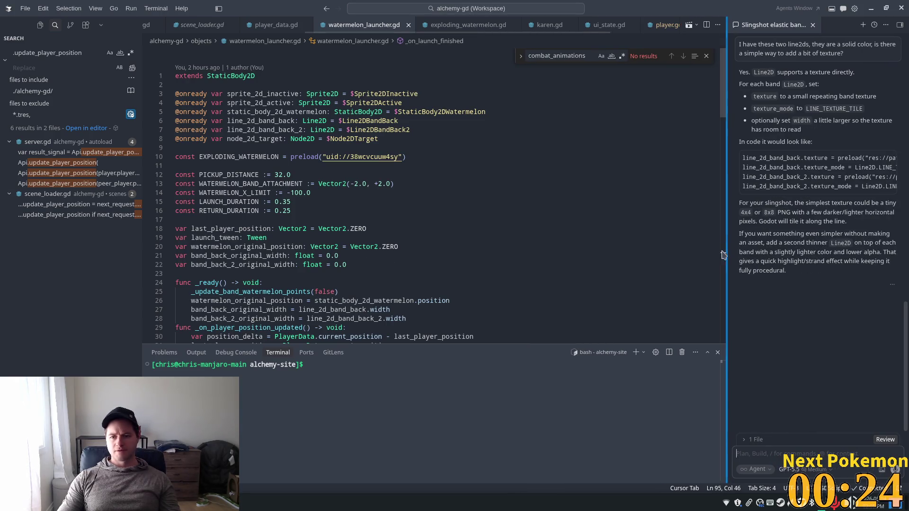
{"action": "left_click", "coordinate": [403, 308]}
{"action": "scroll", "coordinate": [369, 293], "scroll_direction": "down", "scroll_amount": 2}
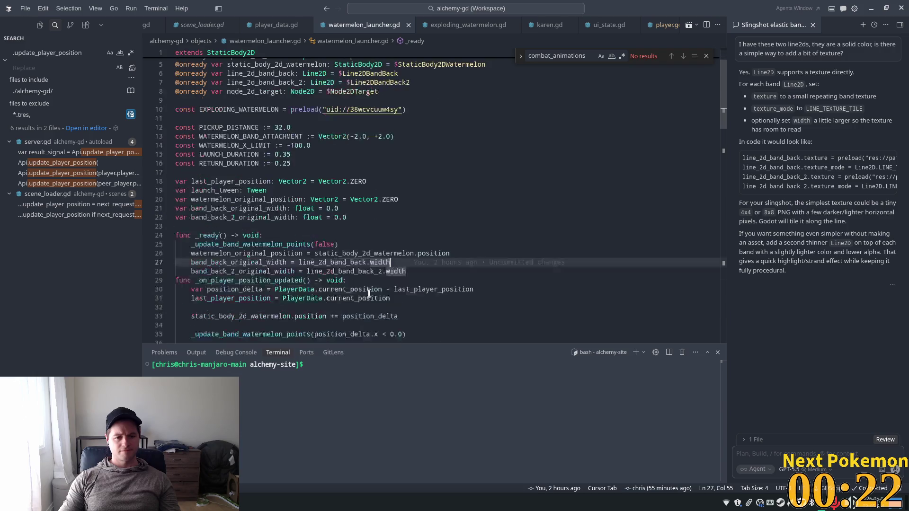
{"action": "scroll", "coordinate": [360, 275], "scroll_direction": "down", "scroll_amount": 3}
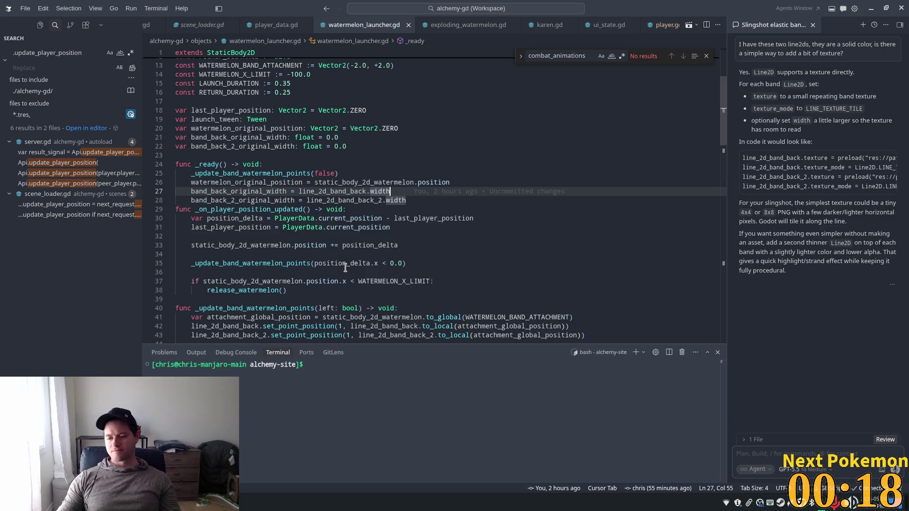
{"action": "left_click", "coordinate": [330, 137]}
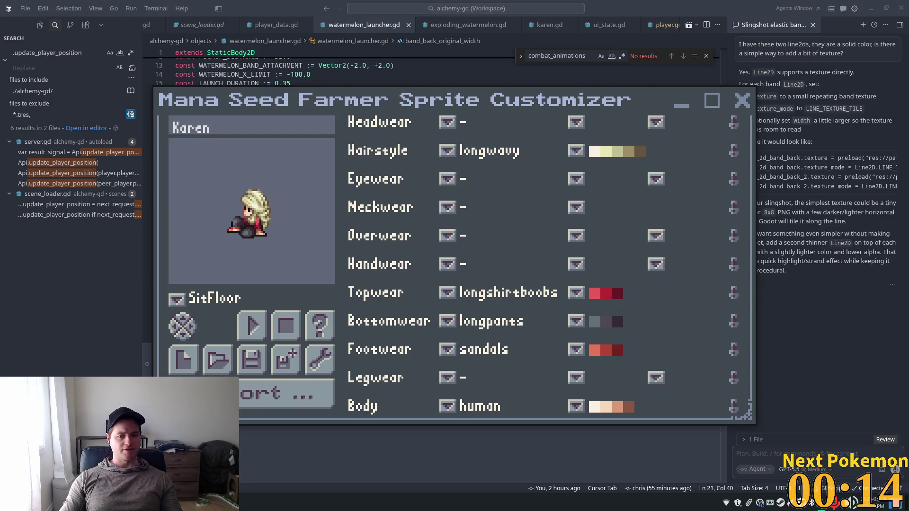
Switch from Cursor to the Steam library window.
{"action": "left_click", "coordinate": [251, 469]}
{"action": "key", "text": "super"}
{"action": "key", "text": "Escape"}
{"action": "key", "text": "alt+Tab"}
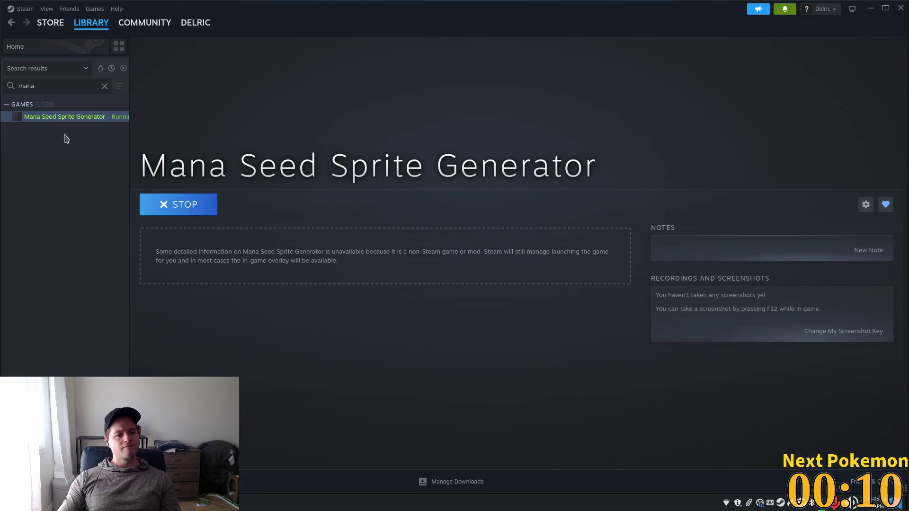
Search the library for 'asep' and launch Aseprite from its page.
{"action": "double_click", "coordinate": [49, 85]}
{"action": "type", "text": "ae"}
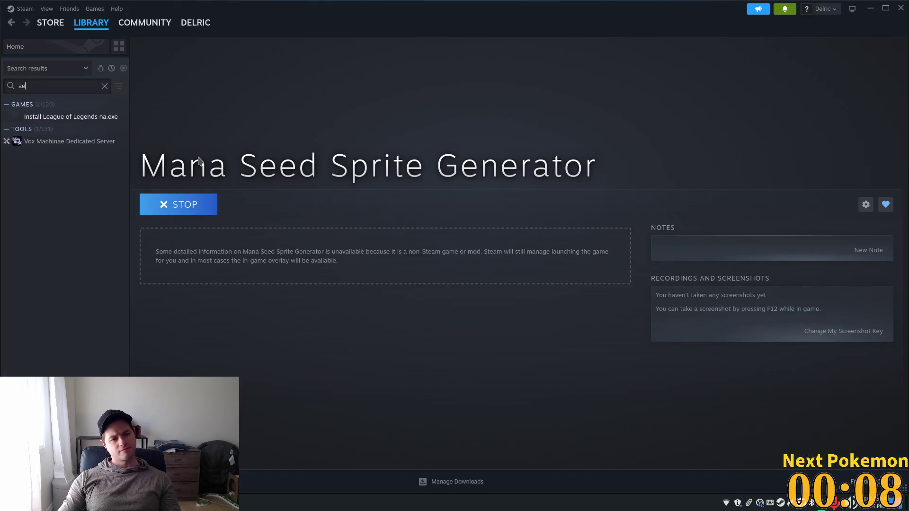
{"action": "type", "text": "s"}
{"action": "key", "text": "BackSpace"}
{"action": "key", "text": "BackSpace"}
{"action": "type", "text": "sep"}
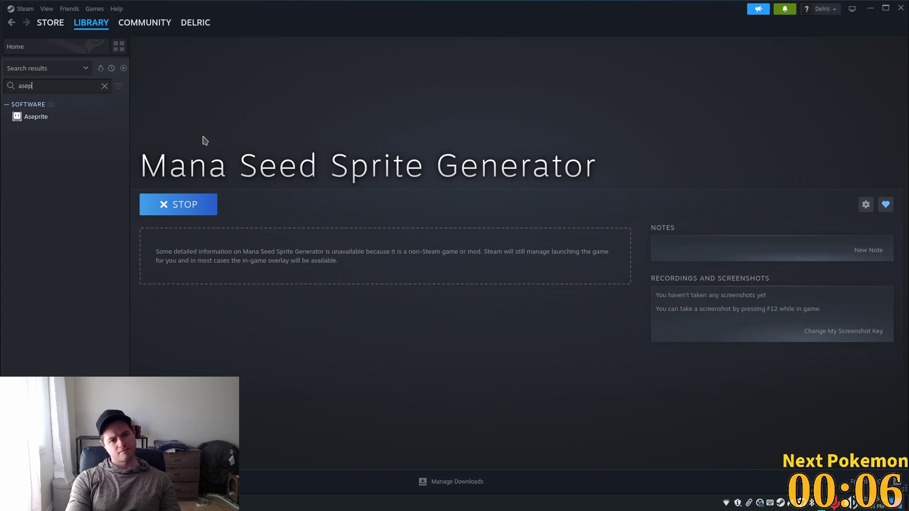
{"action": "left_click", "coordinate": [57, 119]}
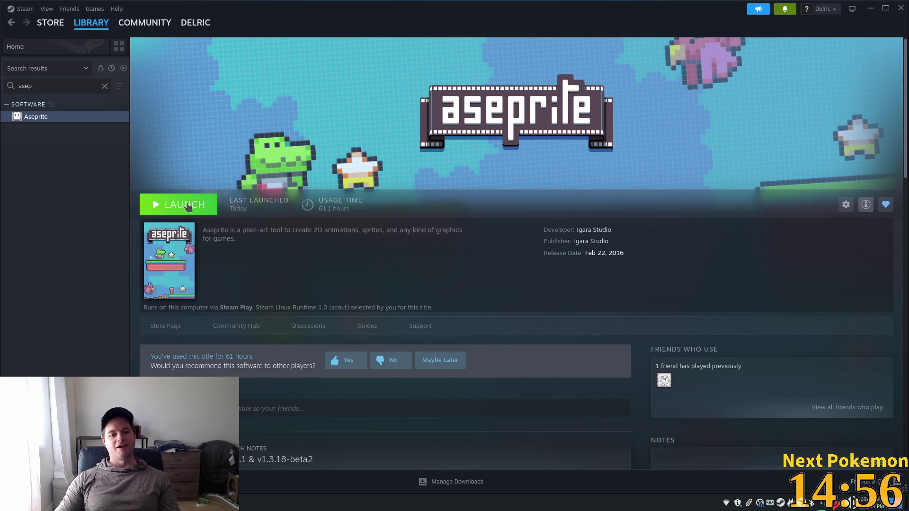
{"action": "left_click", "coordinate": [186, 207]}
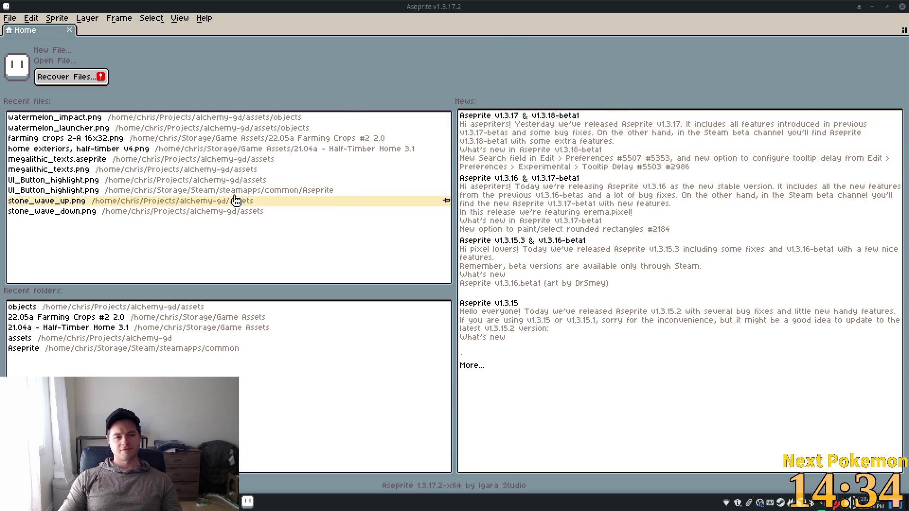
Look through the Edit menu, then choose File > New... for the New Sprite dialog.
{"action": "left_click", "coordinate": [31, 18]}
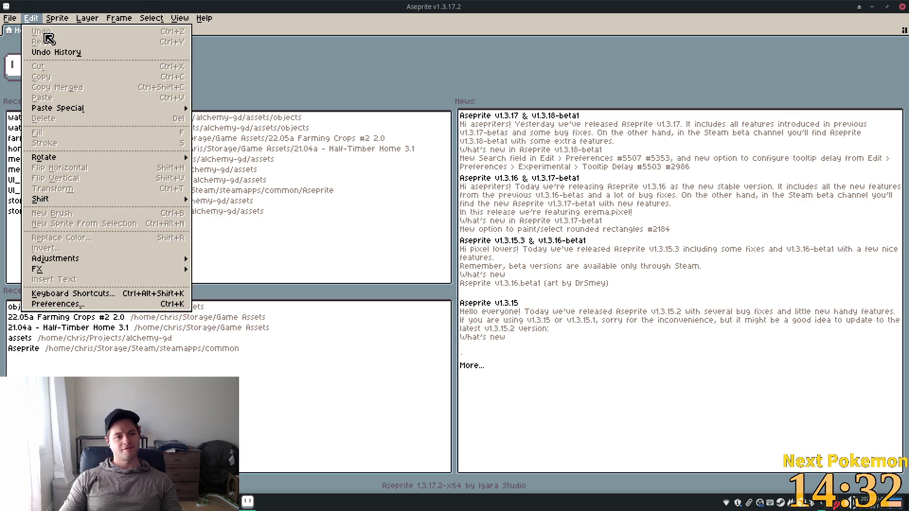
{"action": "mouse_move", "coordinate": [57, 18]}
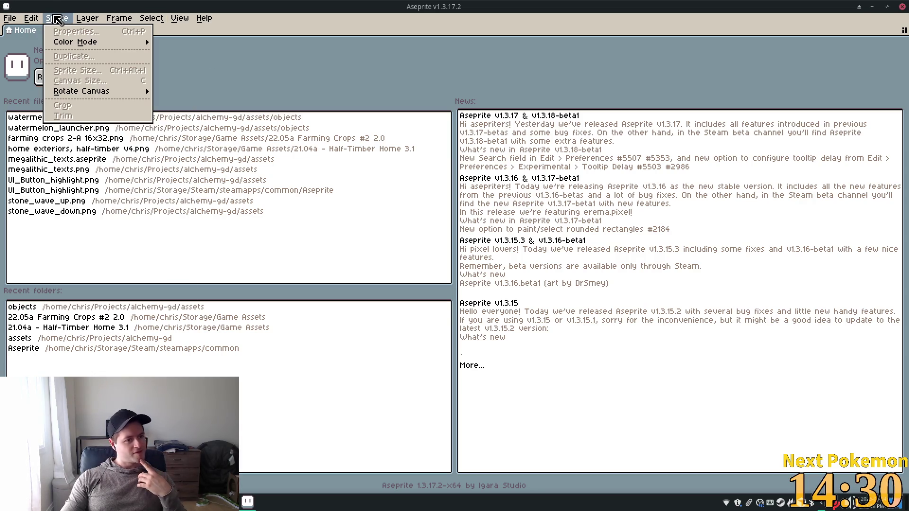
{"action": "left_click", "coordinate": [385, 27]}
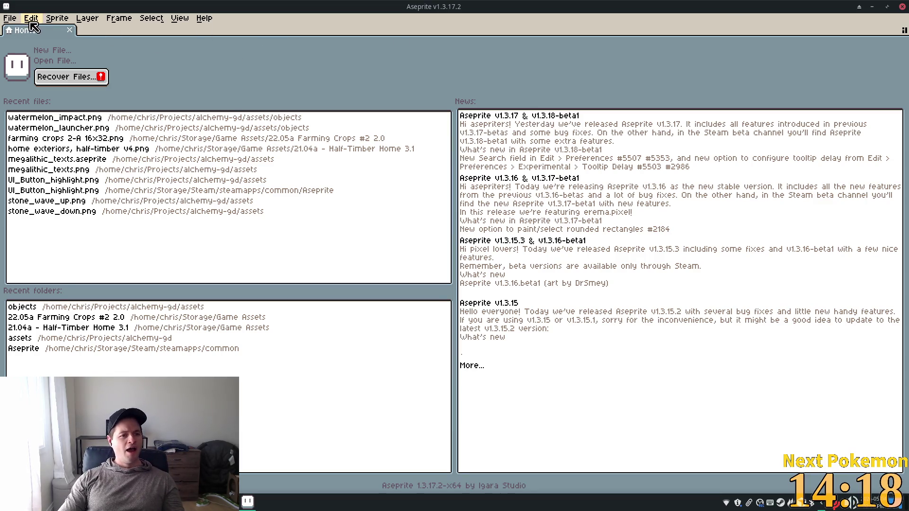
{"action": "left_click", "coordinate": [9, 18]}
{"action": "left_click", "coordinate": [15, 30]}
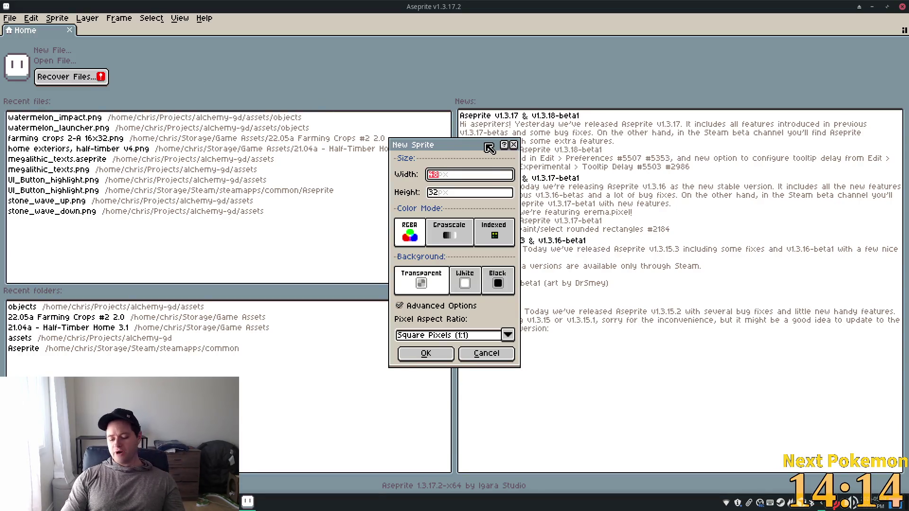
Create a new 8×8 px sprite with a transparent background.
{"action": "type", "text": "8"}
{"action": "key", "text": "Tab"}
{"action": "type", "text": "8"}
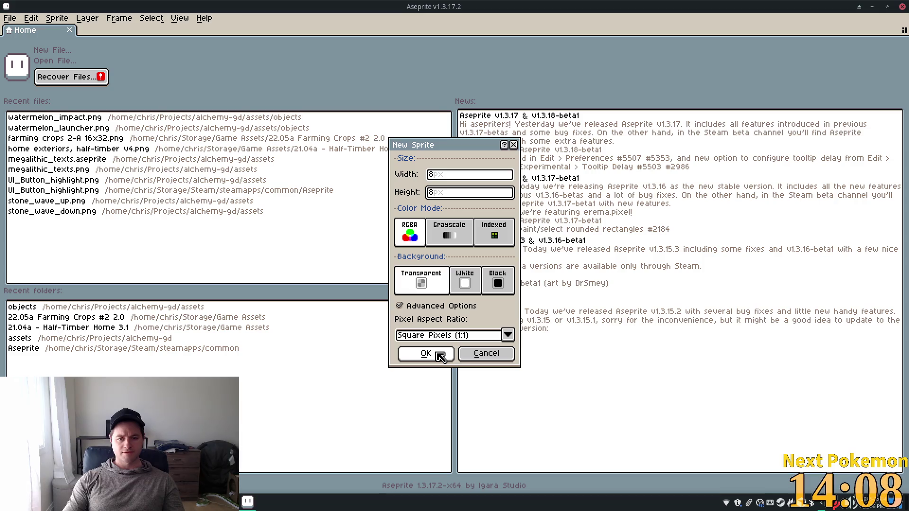
{"action": "left_click", "coordinate": [440, 357]}
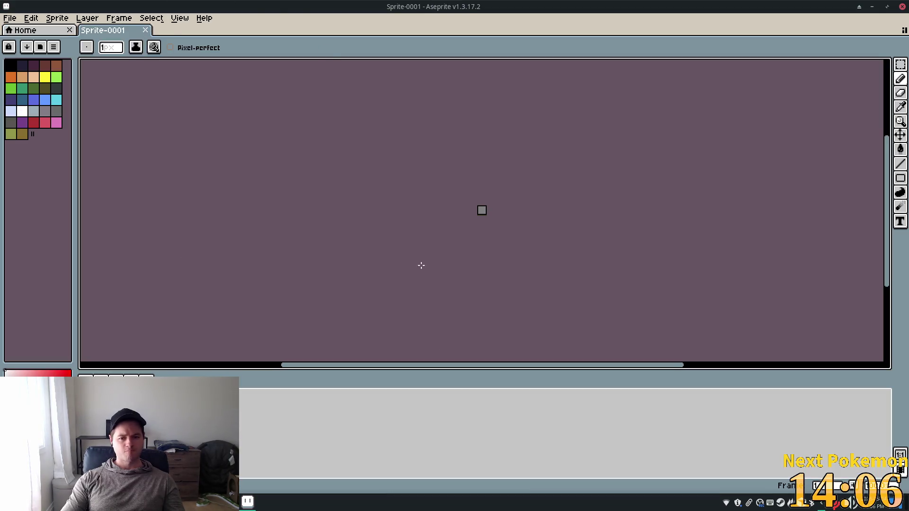
{"action": "scroll", "coordinate": [492, 227], "scroll_direction": "up", "scroll_amount": 8}
{"action": "scroll", "coordinate": [578, 250], "scroll_direction": "up", "scroll_amount": 1}
{"action": "scroll", "coordinate": [604, 241], "scroll_direction": "down", "scroll_amount": 2}
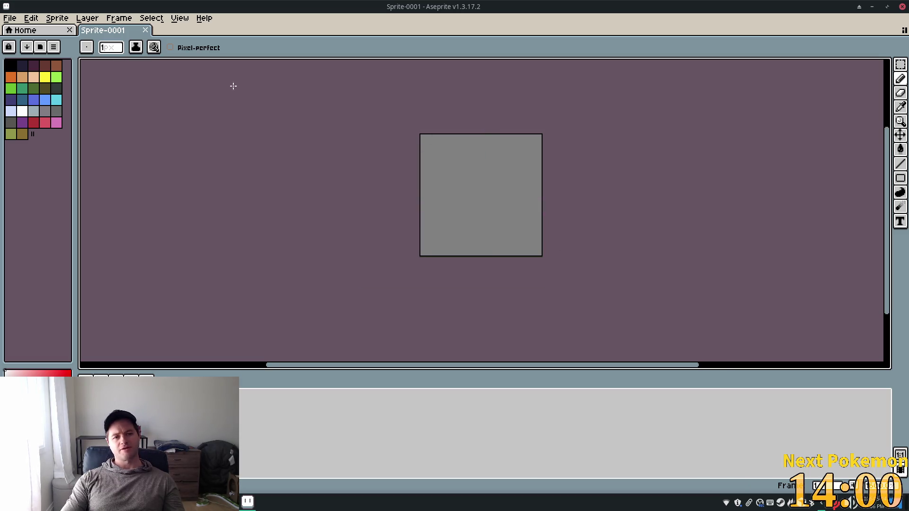
{"action": "left_click", "coordinate": [10, 18]}
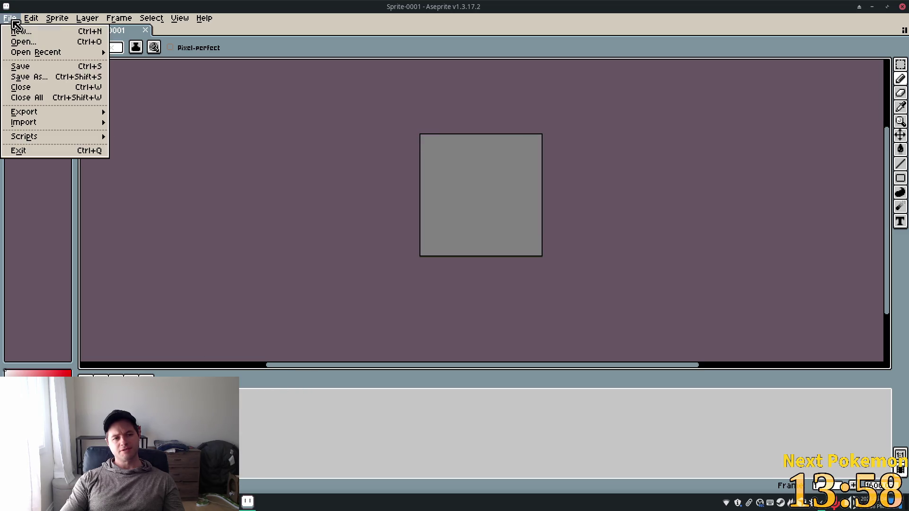
{"action": "left_click", "coordinate": [14, 29]}
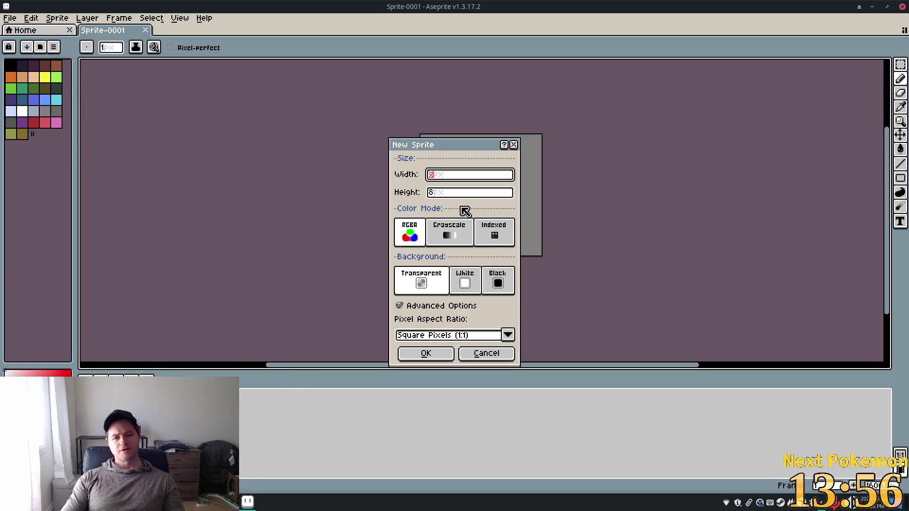
{"action": "left_click", "coordinate": [421, 283]}
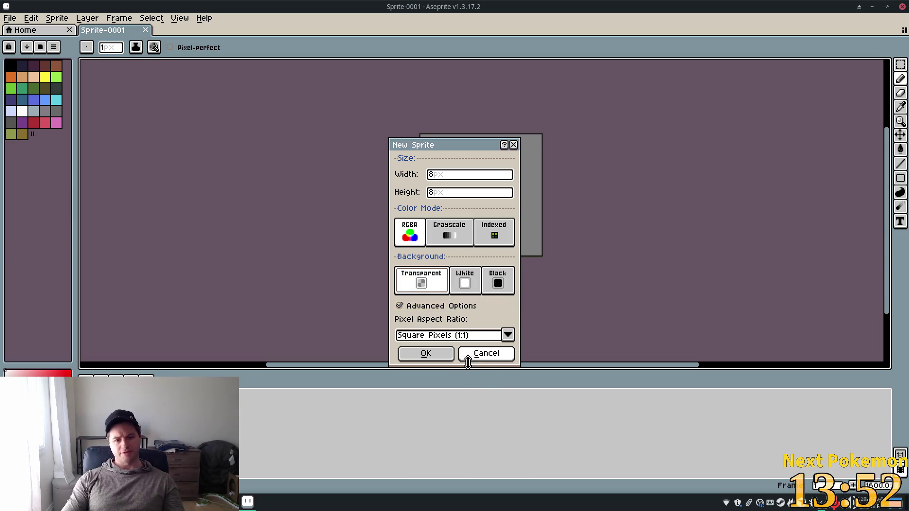
{"action": "left_click", "coordinate": [447, 356]}
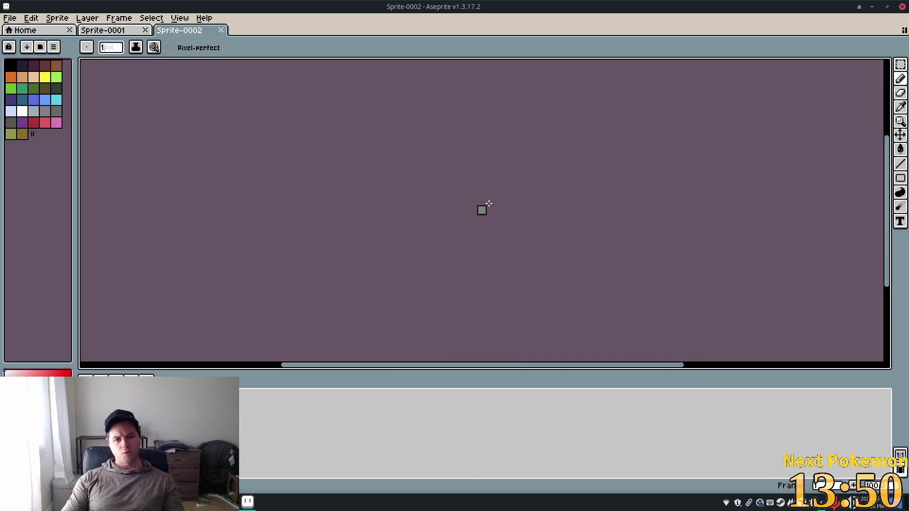
{"action": "left_click", "coordinate": [221, 29]}
{"action": "scroll", "coordinate": [495, 192], "scroll_direction": "up", "scroll_amount": 1}
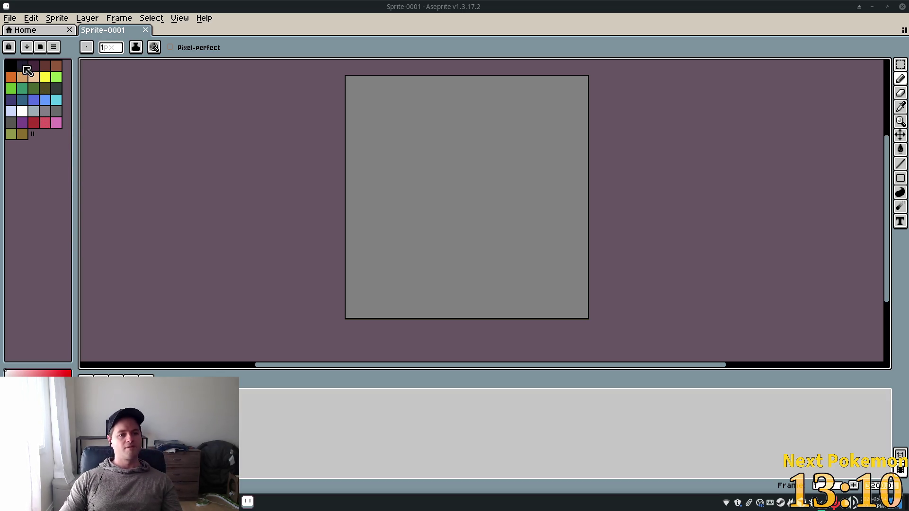
Choose black from the palette and paint scattered dark pixels across the sprite.
{"action": "left_click", "coordinate": [53, 75]}
{"action": "left_click", "coordinate": [34, 76]}
{"action": "left_click", "coordinate": [22, 134]}
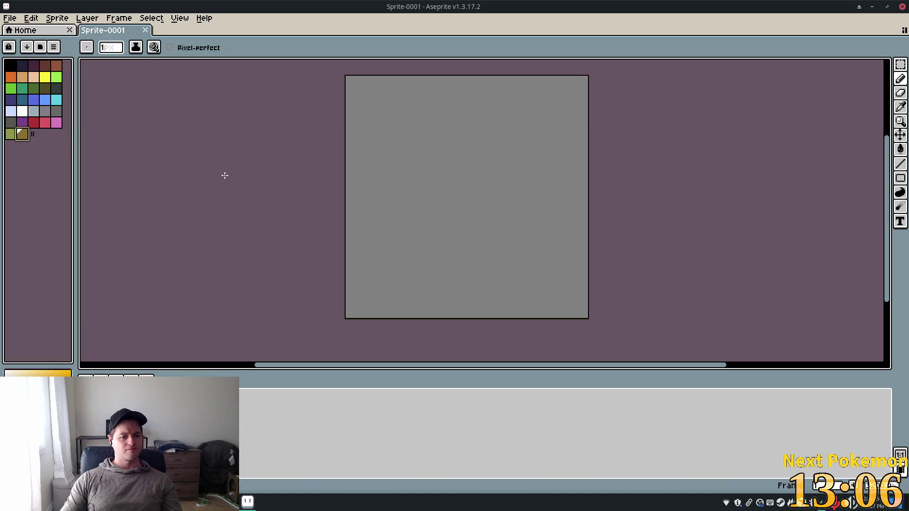
{"action": "left_click", "coordinate": [14, 69]}
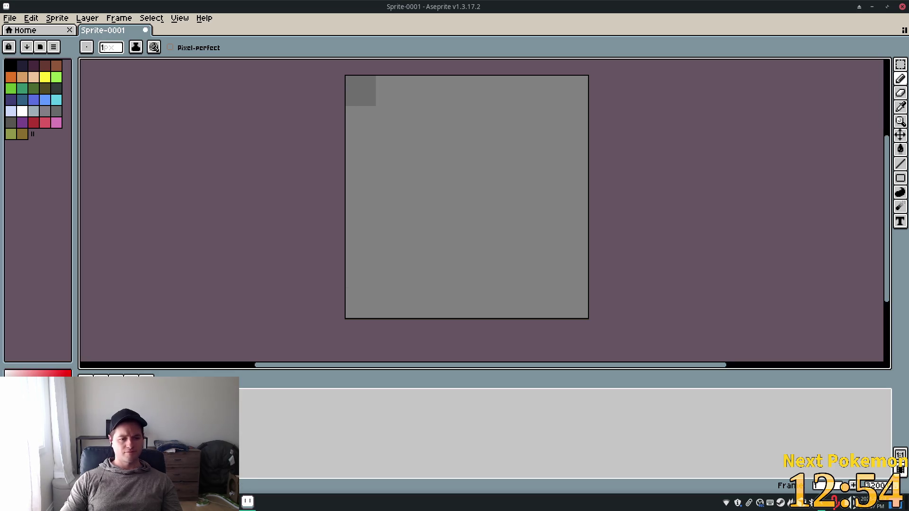
{"action": "left_click", "coordinate": [462, 201]}
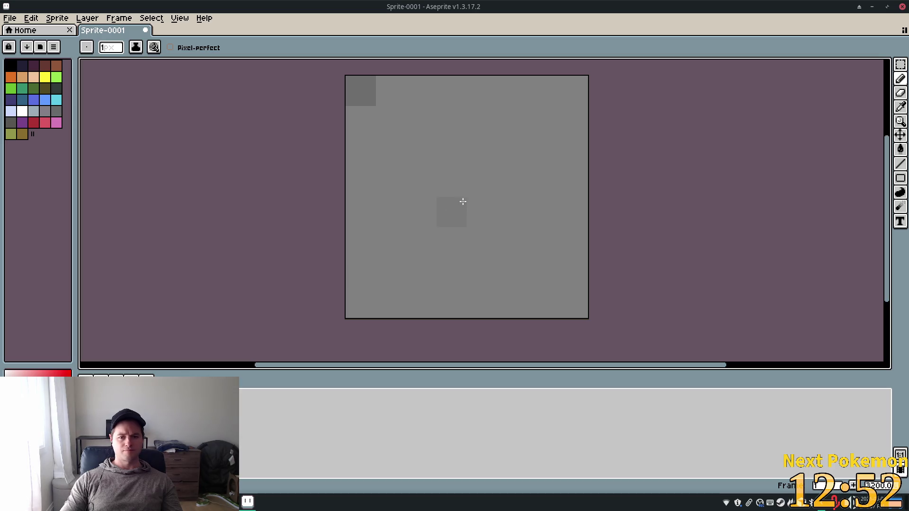
{"action": "left_click", "coordinate": [568, 138]}
{"action": "left_click", "coordinate": [543, 272]}
{"action": "left_click", "coordinate": [364, 284]}
{"action": "left_click", "coordinate": [494, 96]}
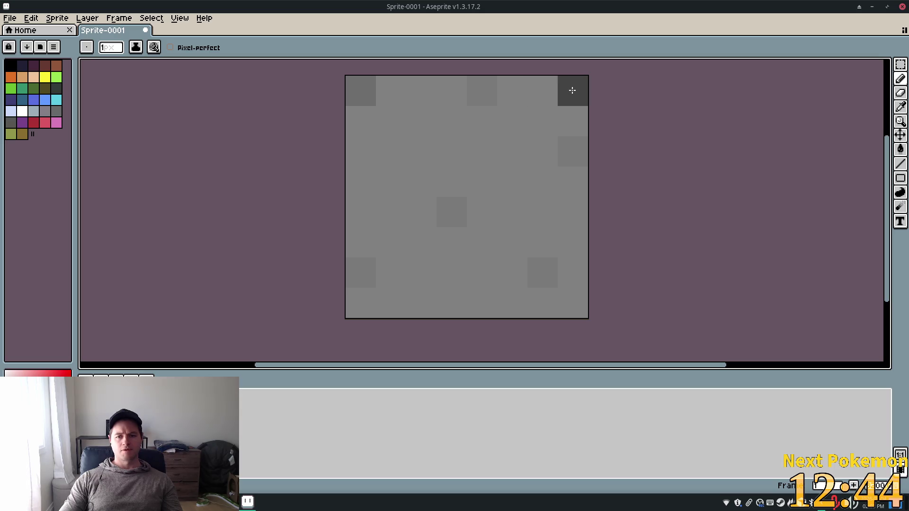
Draw dark diagonal lines, including one from the top-left to the bottom-right corner.
{"action": "left_click", "coordinate": [353, 204]}
{"action": "left_click", "coordinate": [381, 246]}
{"action": "left_click", "coordinate": [410, 270]}
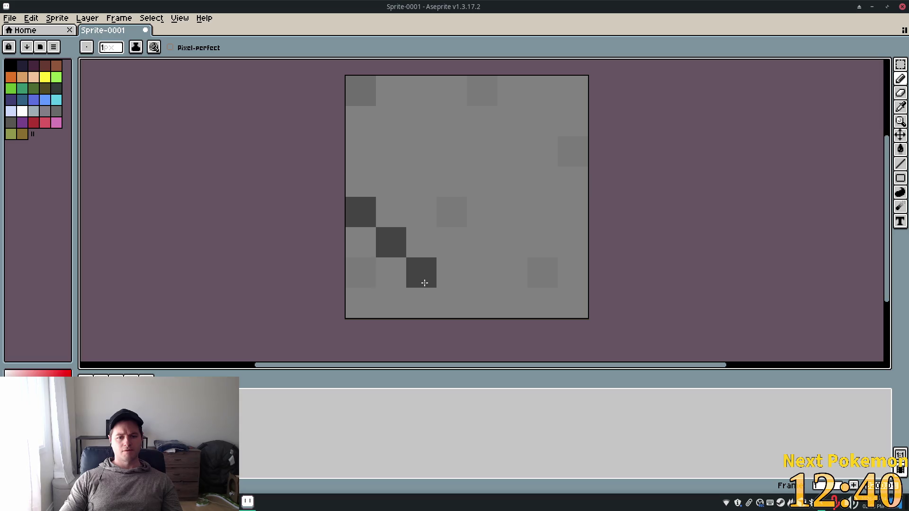
{"action": "left_click", "coordinate": [449, 304]}
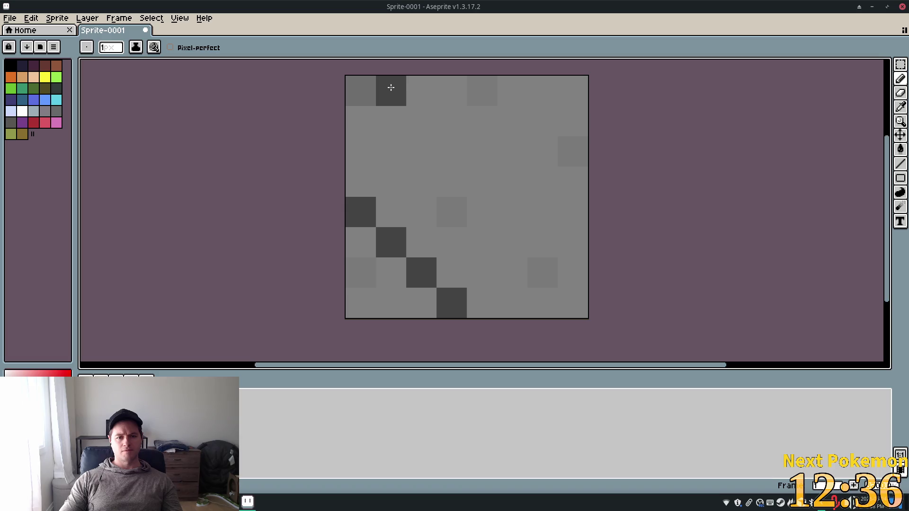
{"action": "left_click", "coordinate": [370, 90]}
{"action": "left_click", "coordinate": [403, 128]}
{"action": "mouse_move", "coordinate": [403, 128]}
{"action": "left_mouse_down"}
{"action": "mouse_move", "coordinate": [500, 213]}
{"action": "mouse_move", "coordinate": [562, 284]}
{"action": "left_mouse_up"}
{"action": "left_click", "coordinate": [568, 304], "text": "shift"}
{"action": "left_click", "coordinate": [482, 90]}
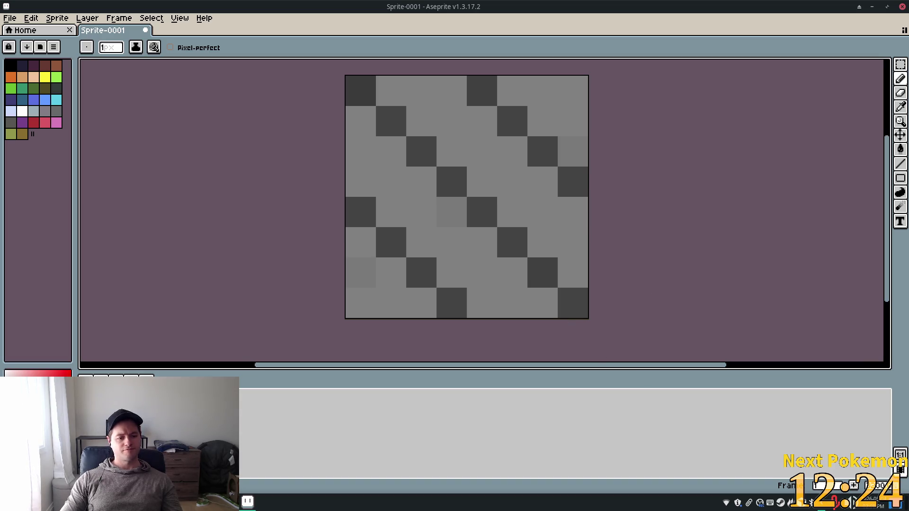
Add medium-grey shading pixels beside the stripes, then start saving the sprite.
{"action": "left_click", "coordinate": [481, 121]}
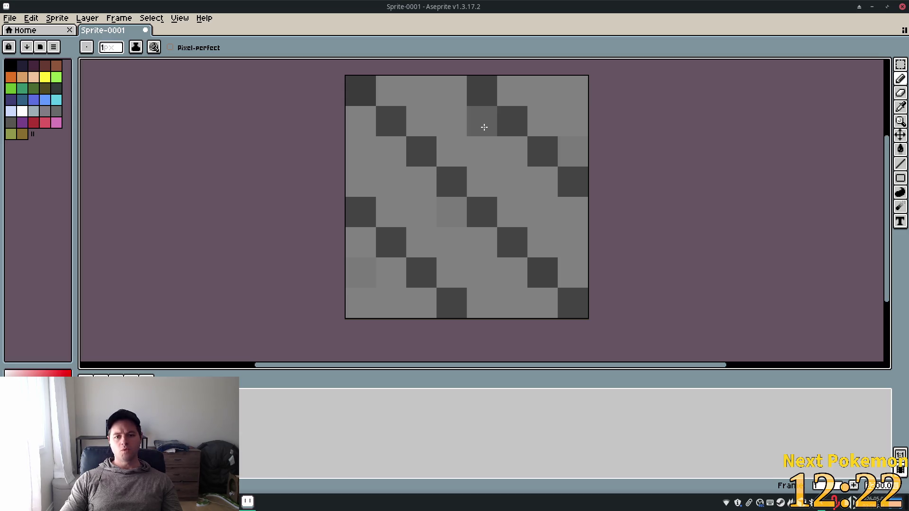
{"action": "left_click", "coordinate": [395, 149]}
{"action": "left_click", "coordinate": [542, 89]}
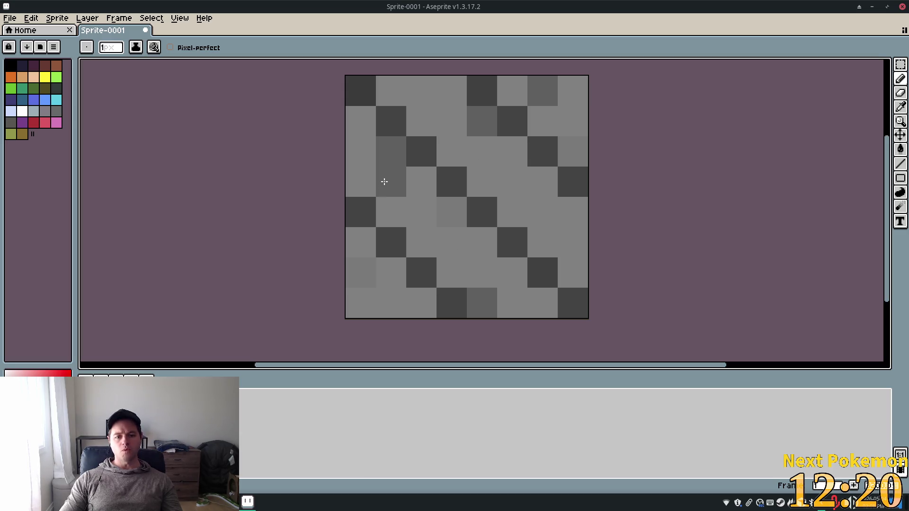
{"action": "left_click", "coordinate": [394, 307]}
{"action": "left_click", "coordinate": [451, 114]}
{"action": "left_click", "coordinate": [573, 263]}
{"action": "left_click_drag", "start_coordinate": [517, 189], "coordinate": [515, 213]}
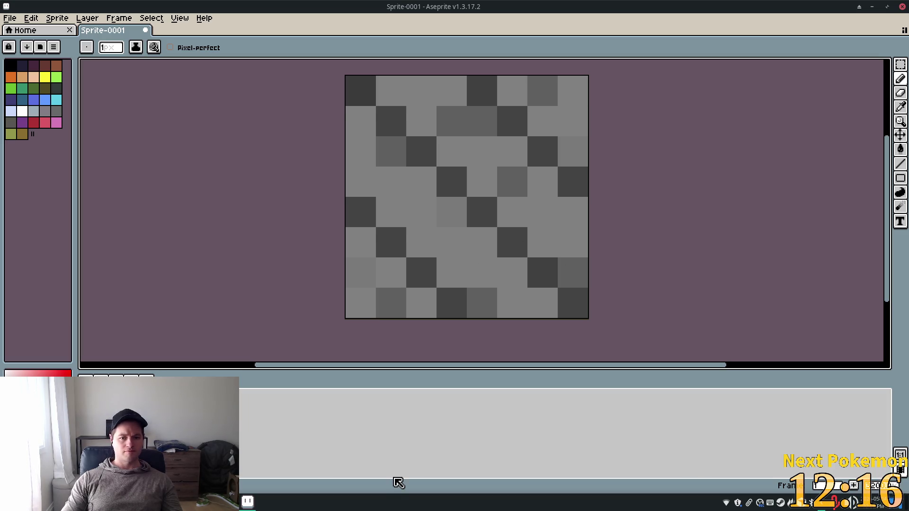
{"action": "key", "text": "ctrl+s"}
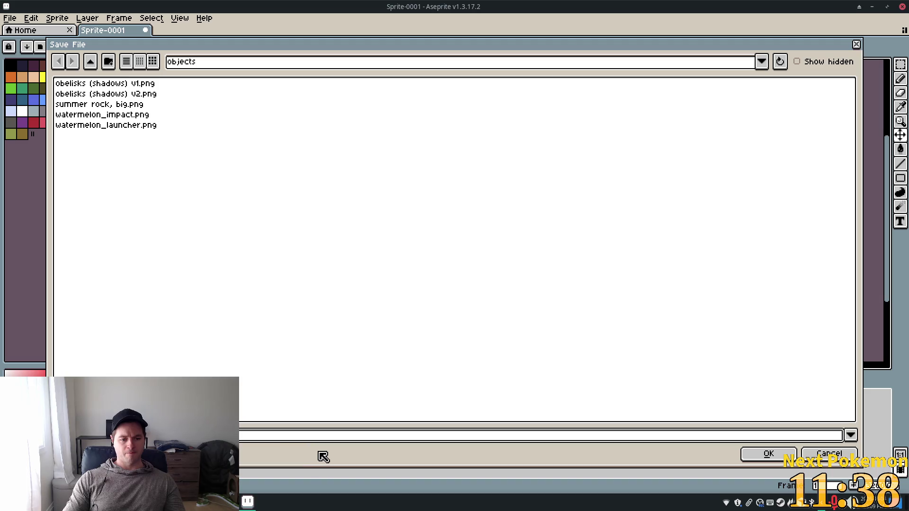
Save the striped sprite as rope_texture.png in the objects folder.
{"action": "left_click", "coordinate": [135, 454]}
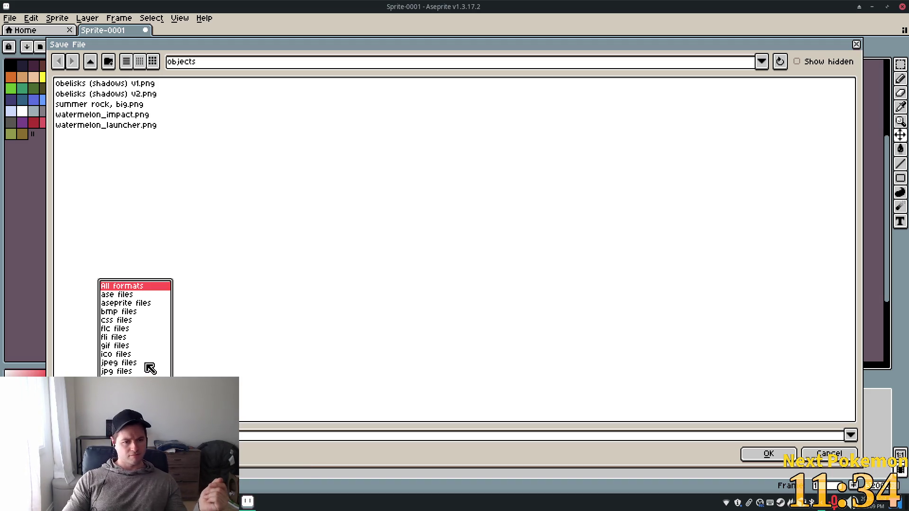
{"action": "key", "text": "Escape"}
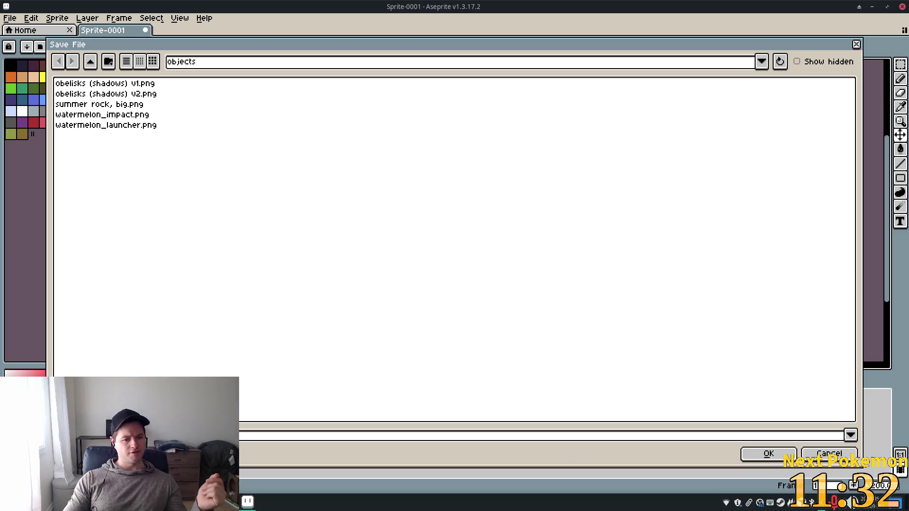
{"action": "key", "text": "Return"}
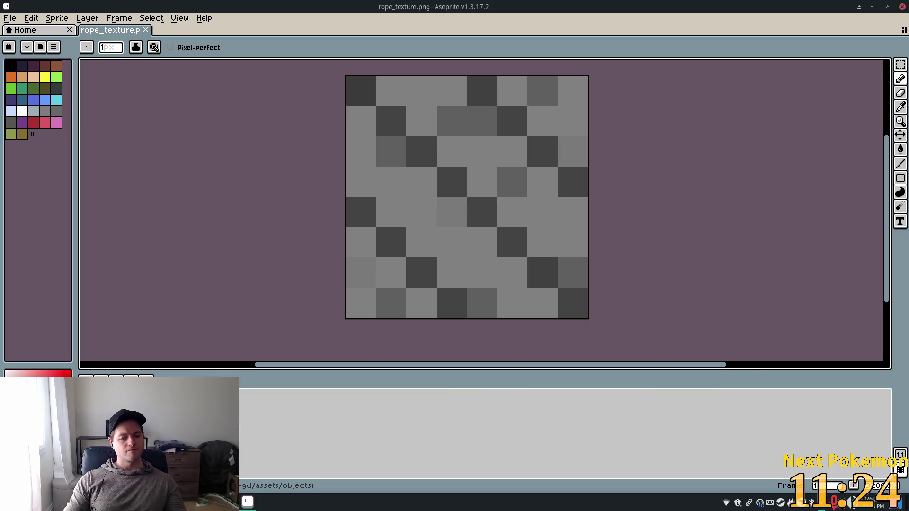
Switch to Godot, open the watermelon_launcher scene and centre the slingshot in view.
{"action": "key", "text": "alt+Tab"}
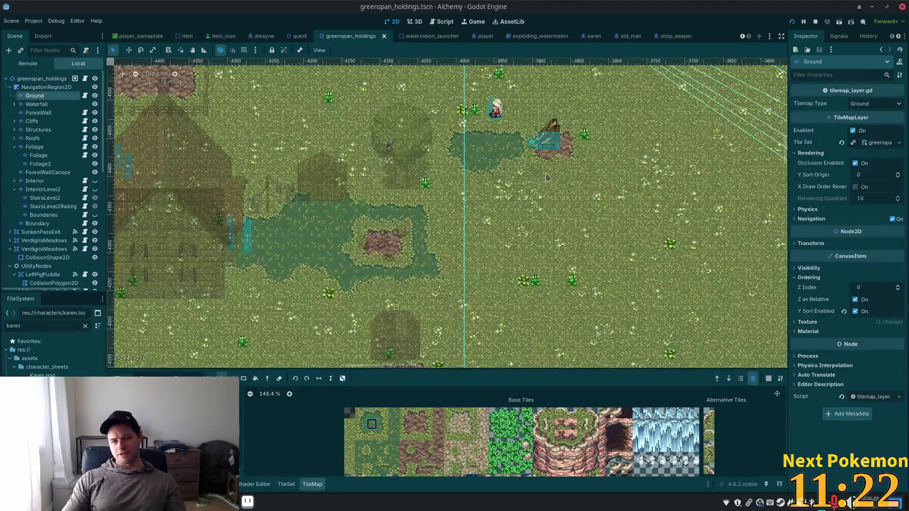
{"action": "scroll", "coordinate": [536, 277], "scroll_direction": "up", "scroll_amount": 9}
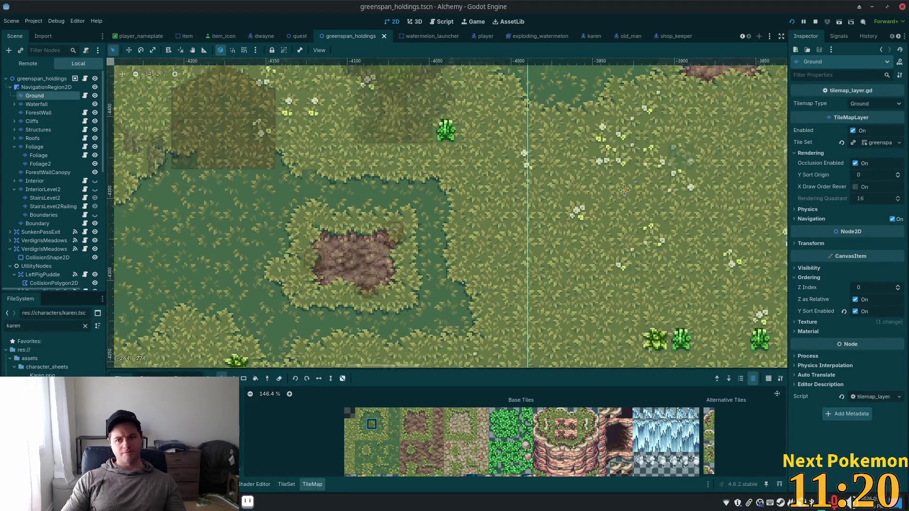
{"action": "left_click", "coordinate": [538, 37]}
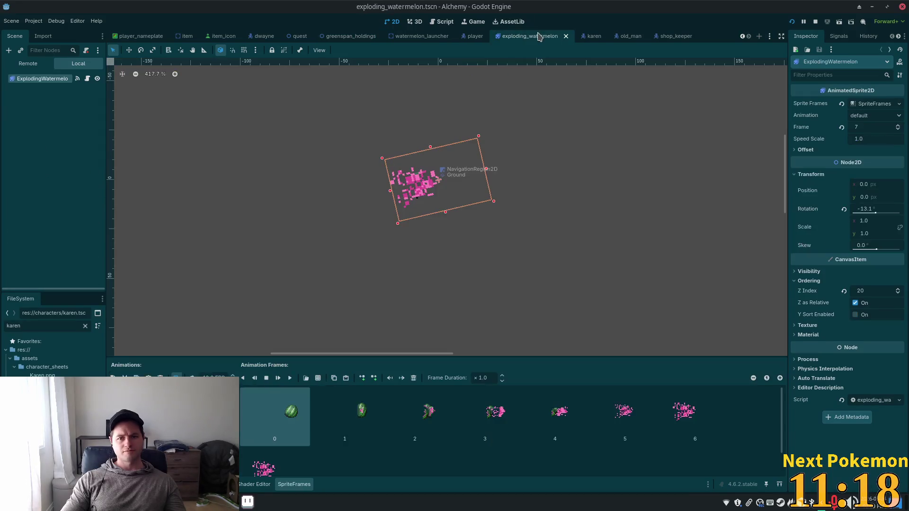
{"action": "left_click", "coordinate": [426, 38]}
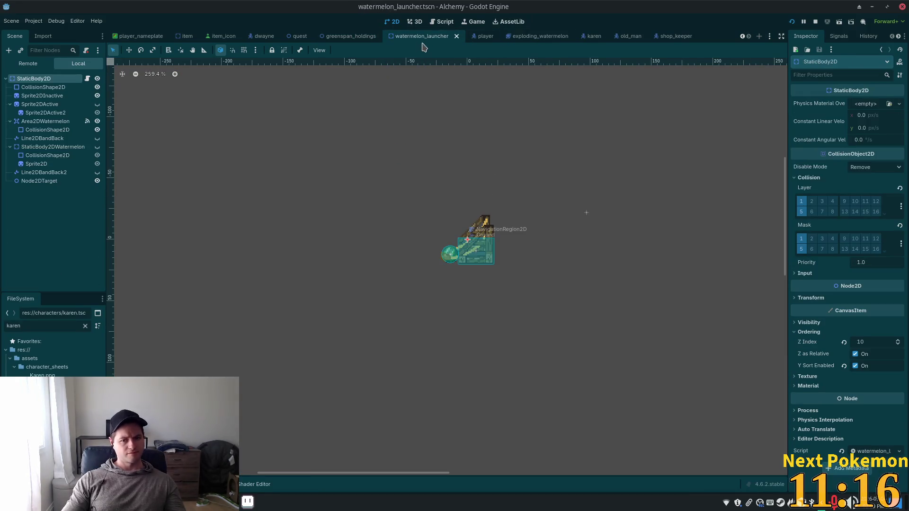
{"action": "scroll", "coordinate": [404, 234], "scroll_direction": "up", "scroll_amount": 10}
{"action": "left_click_drag", "start_coordinate": [344, 260], "coordinate": [229, 266]}
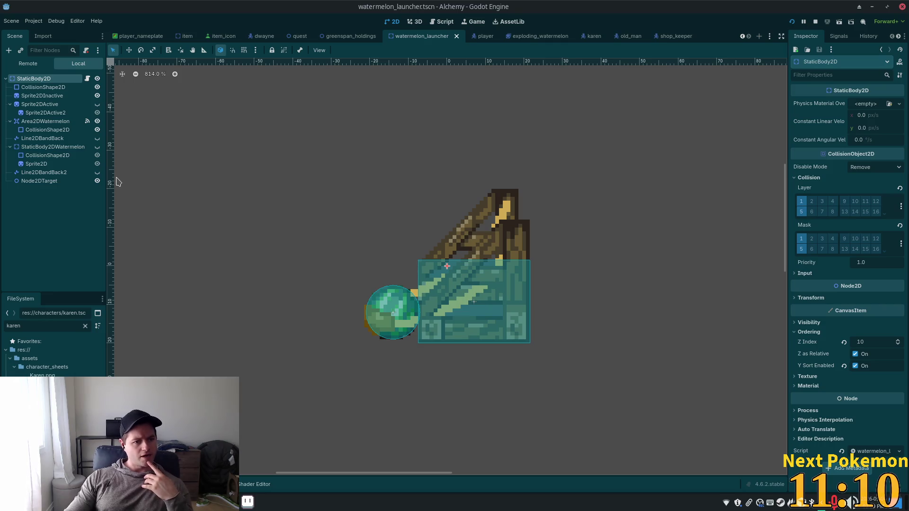
Make Line2DBandBack and Line2DBandBack2 visible and hide the watermelon body.
{"action": "left_click", "coordinate": [97, 148]}
{"action": "left_click", "coordinate": [97, 147]}
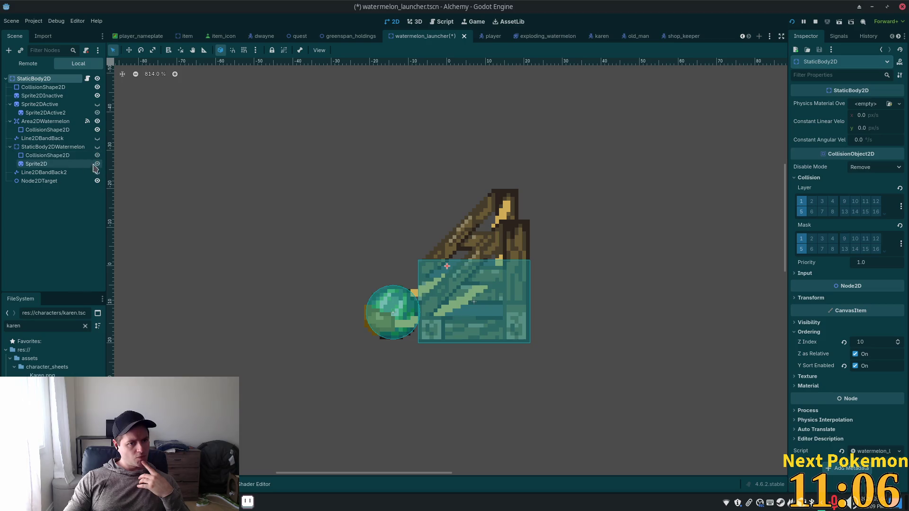
{"action": "left_click", "coordinate": [97, 172]}
{"action": "left_click", "coordinate": [97, 147]}
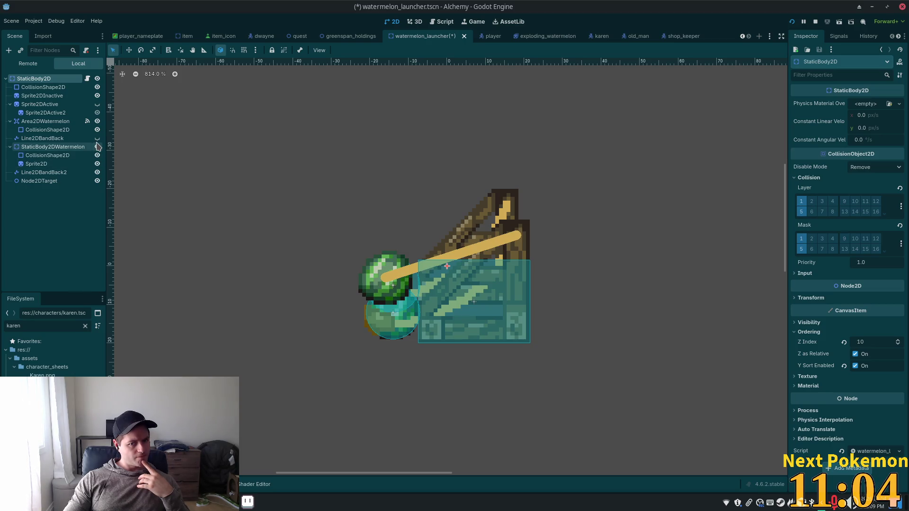
{"action": "left_click", "coordinate": [97, 148]}
{"action": "left_click", "coordinate": [97, 138]}
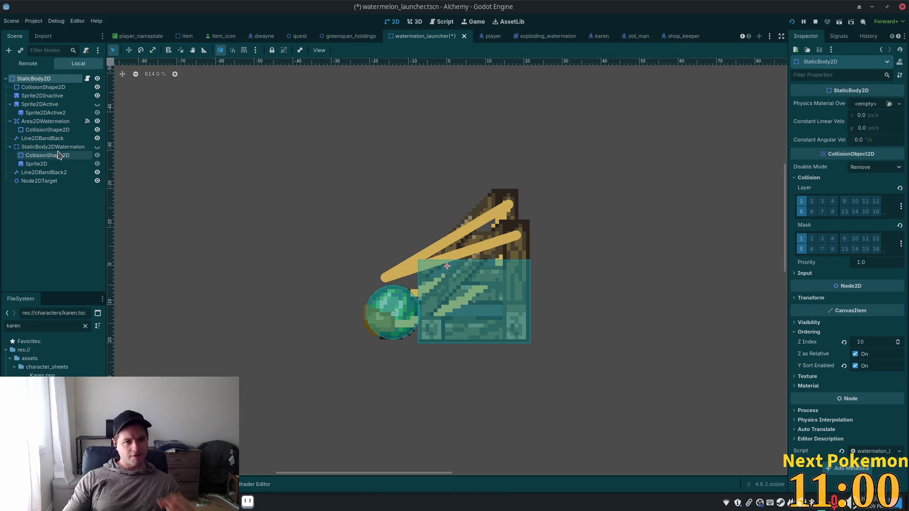
Select both Line2DBandBack and Line2DBandBack2 together in the Scene tree.
{"action": "left_click", "coordinate": [43, 138]}
{"action": "left_click", "coordinate": [55, 180]}
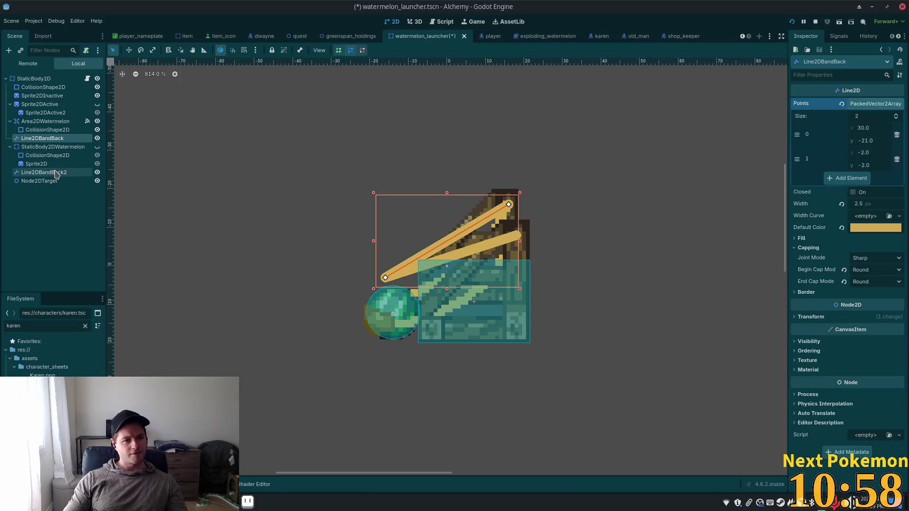
{"action": "double_click", "coordinate": [41, 137]}
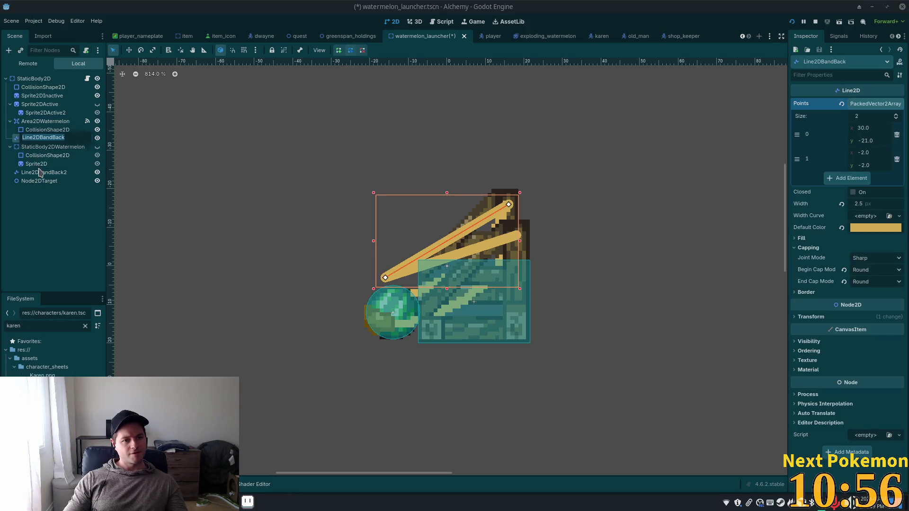
{"action": "left_click", "coordinate": [34, 165]}
{"action": "left_click", "coordinate": [43, 173]}
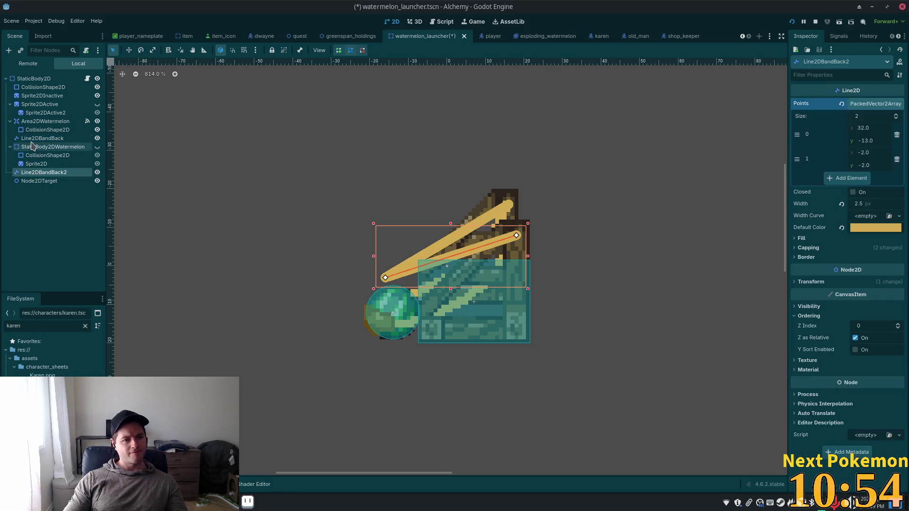
{"action": "left_click", "coordinate": [42, 139], "text": "ctrl"}
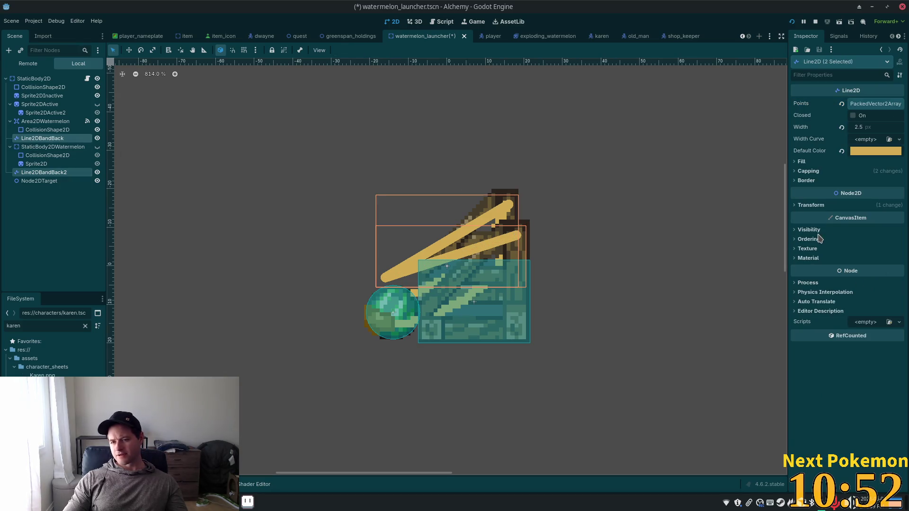
Review the bands' Texture filter and repeat options, leaving repeat at Inherit.
{"action": "left_click", "coordinate": [800, 249]}
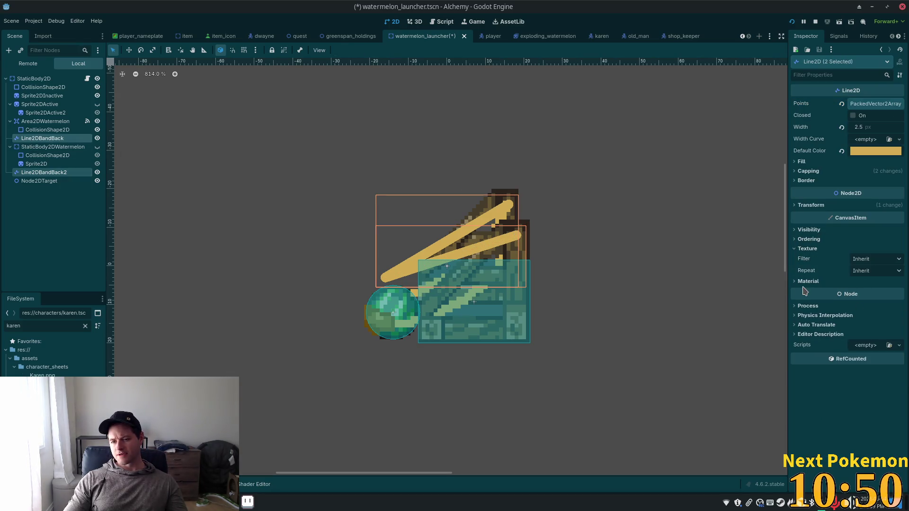
{"action": "left_click", "coordinate": [869, 263]}
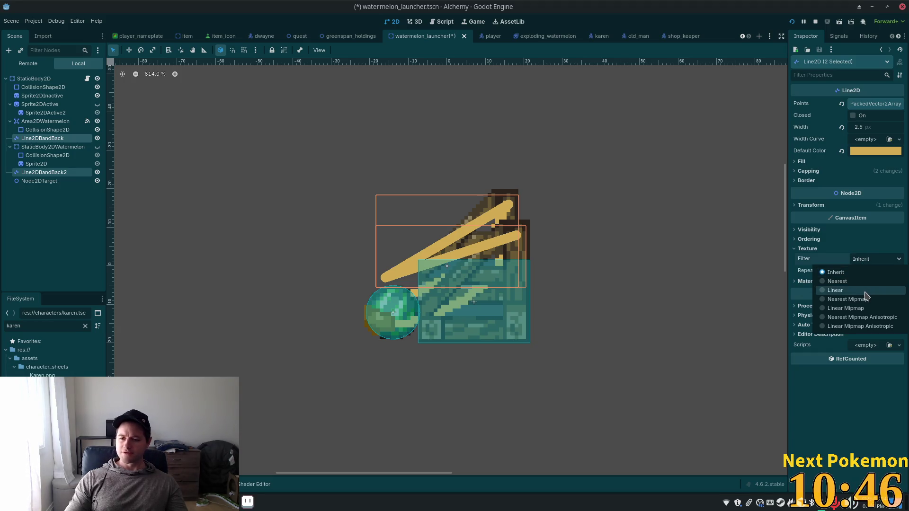
{"action": "left_click", "coordinate": [802, 263]}
{"action": "left_click", "coordinate": [869, 271]}
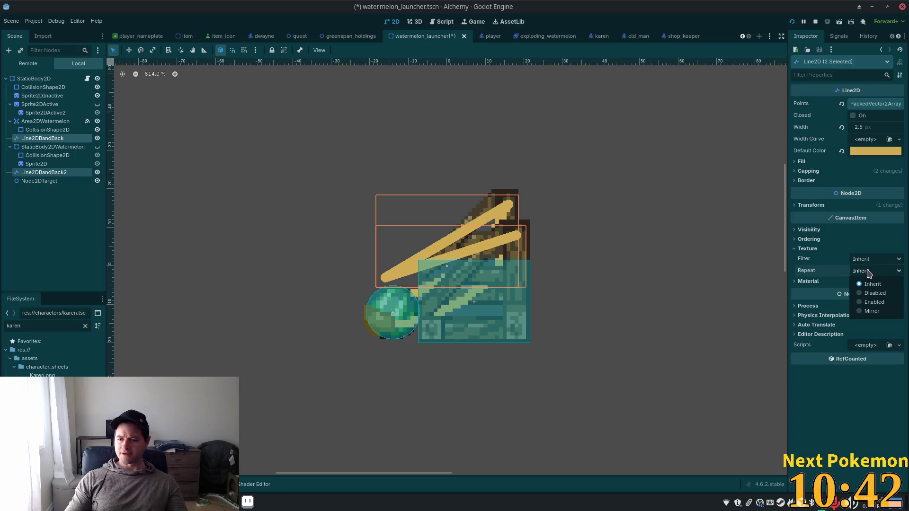
{"action": "left_click", "coordinate": [815, 263]}
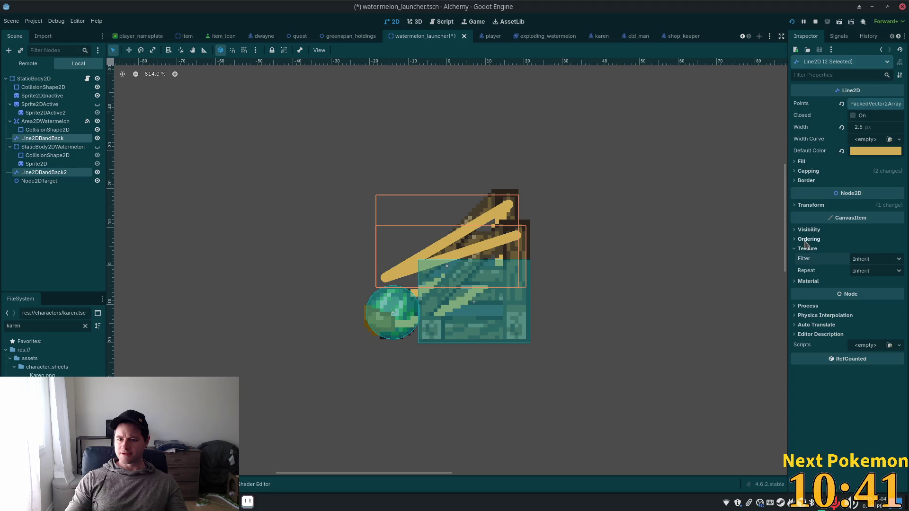
Give both bands a new CanvasItemMaterial and expand its properties.
{"action": "left_click", "coordinate": [807, 281]}
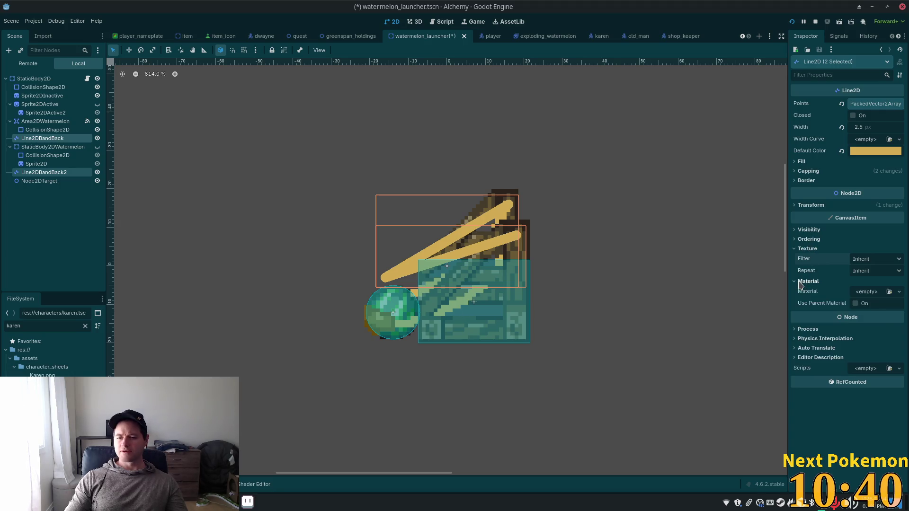
{"action": "left_click", "coordinate": [867, 292]}
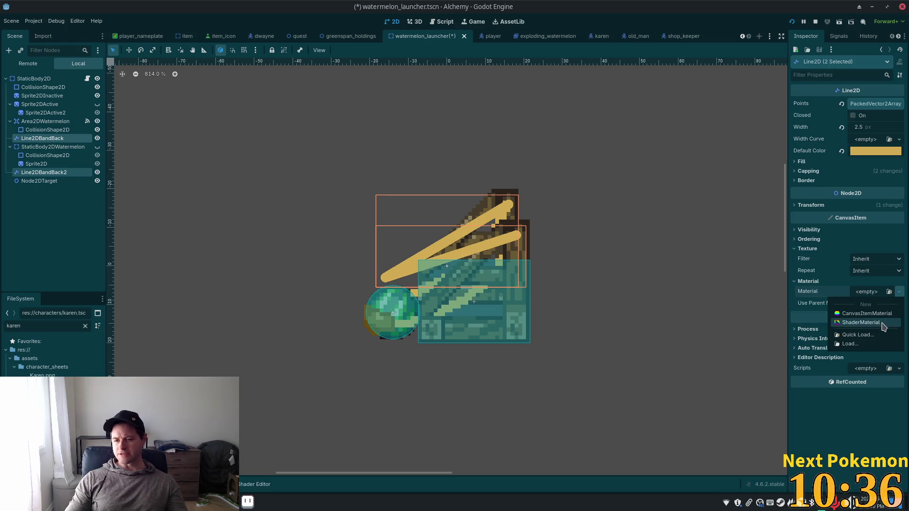
{"action": "left_click", "coordinate": [872, 314]}
{"action": "left_click", "coordinate": [888, 293]}
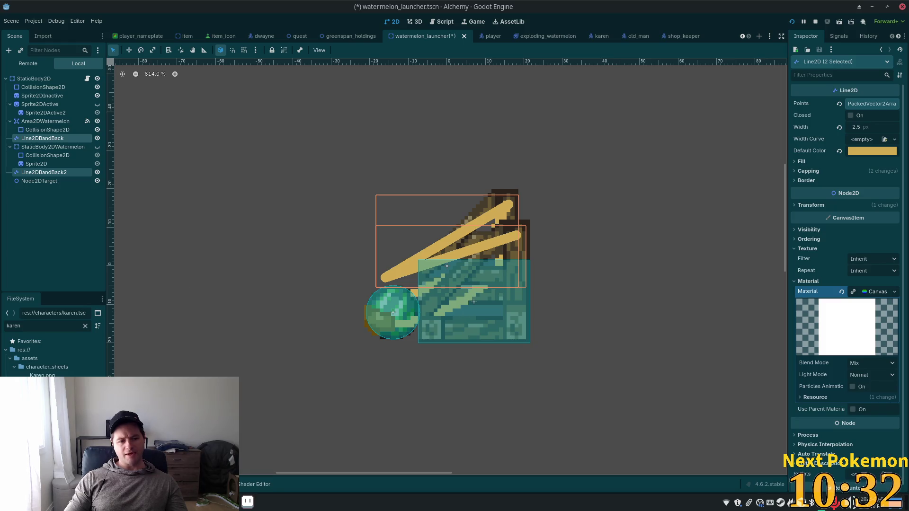
Filter FileSystem for 'rope' and drag rope_texture.png onto the Material slot.
{"action": "double_click", "coordinate": [32, 326]}
{"action": "type", "text": "rope"}
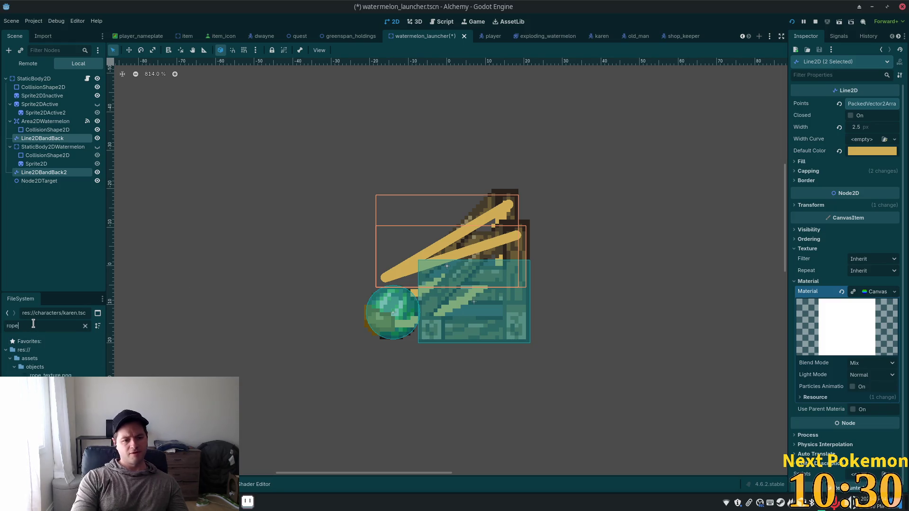
{"action": "mouse_move", "coordinate": [51, 375]}
{"action": "left_mouse_down"}
{"action": "mouse_move", "coordinate": [740, 385]}
{"action": "mouse_move", "coordinate": [827, 327]}
{"action": "left_mouse_up"}
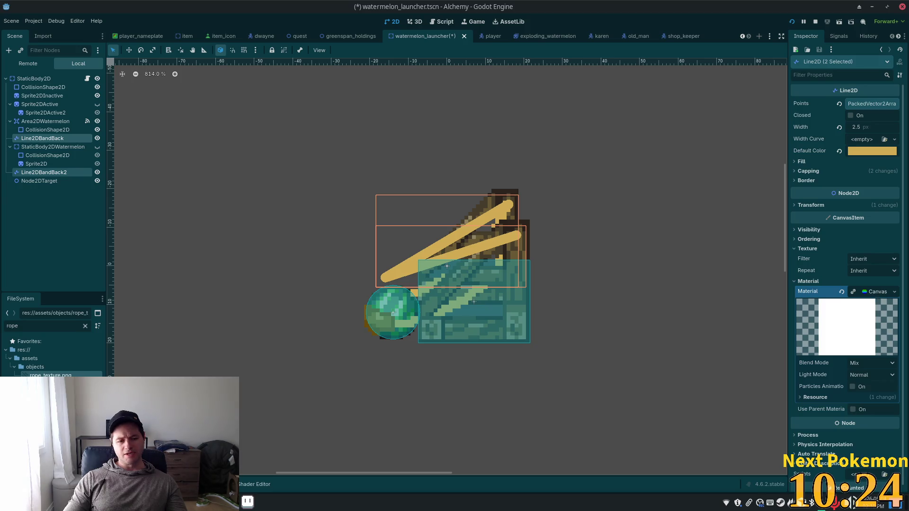
{"action": "mouse_move", "coordinate": [49, 374]}
{"action": "left_mouse_down"}
{"action": "mouse_move", "coordinate": [771, 223]}
{"action": "mouse_move", "coordinate": [870, 291]}
{"action": "left_mouse_up"}
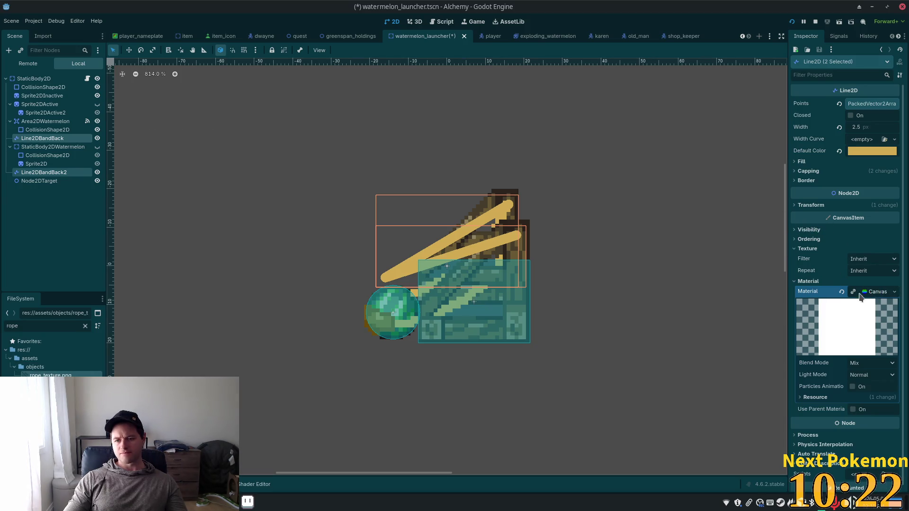
{"action": "mouse_move", "coordinate": [50, 375]}
{"action": "left_mouse_down"}
{"action": "mouse_move", "coordinate": [630, 264]}
{"action": "mouse_move", "coordinate": [870, 292]}
{"action": "left_mouse_up"}
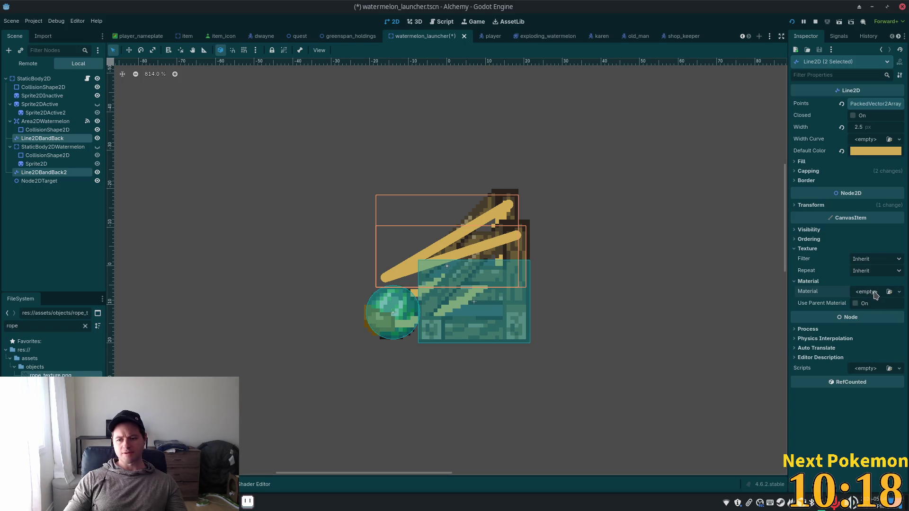